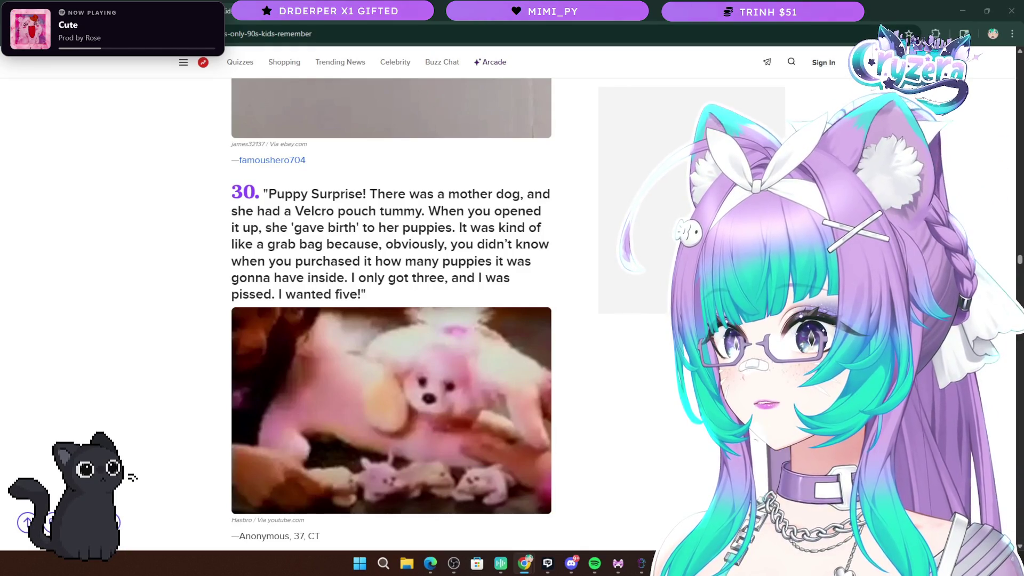
Scroll the BuzzFeed 90s list from Puppy Surprise (item 30) to McDonald's chicken fajitas (item 34)
{"action": "scroll", "coordinate": [190, 307], "scroll_direction": "down", "scroll_amount": 5}
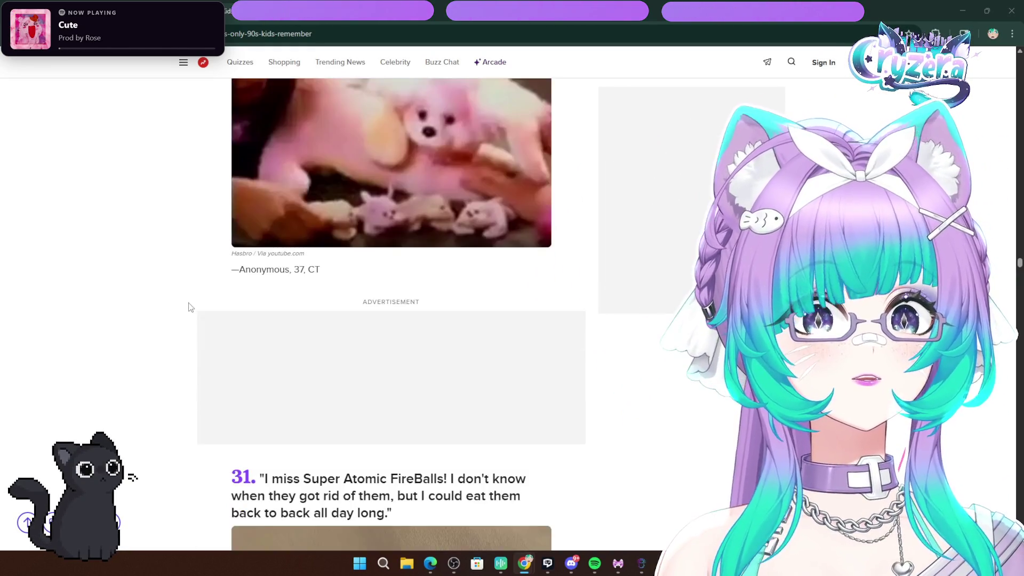
{"action": "scroll", "coordinate": [191, 307], "scroll_direction": "down", "scroll_amount": 3}
{"action": "scroll", "coordinate": [199, 295], "scroll_direction": "up", "scroll_amount": 7}
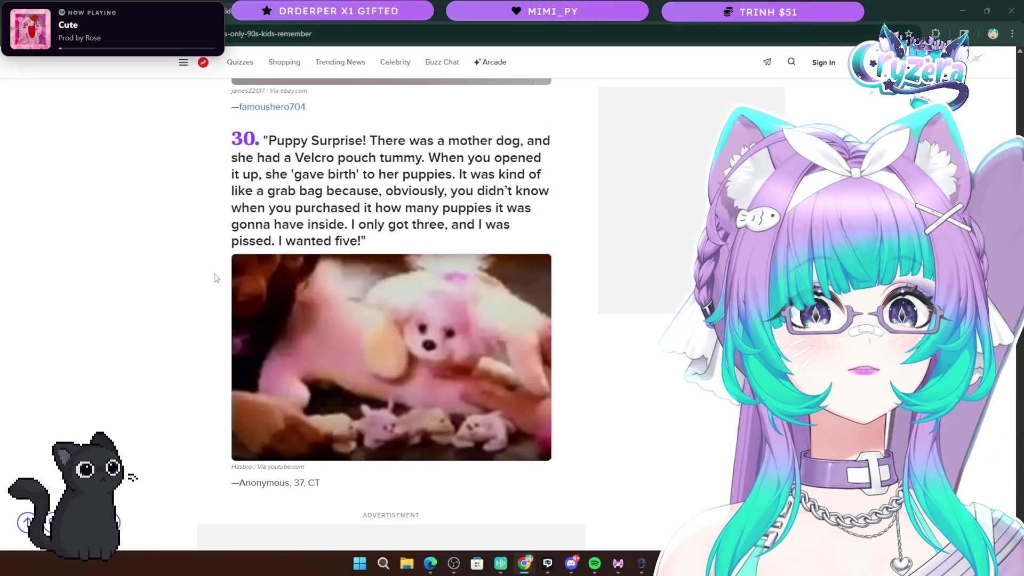
{"action": "scroll", "coordinate": [208, 288], "scroll_direction": "down", "scroll_amount": 6}
{"action": "scroll", "coordinate": [375, 356], "scroll_direction": "up", "scroll_amount": 6}
{"action": "scroll", "coordinate": [383, 328], "scroll_direction": "down", "scroll_amount": 7}
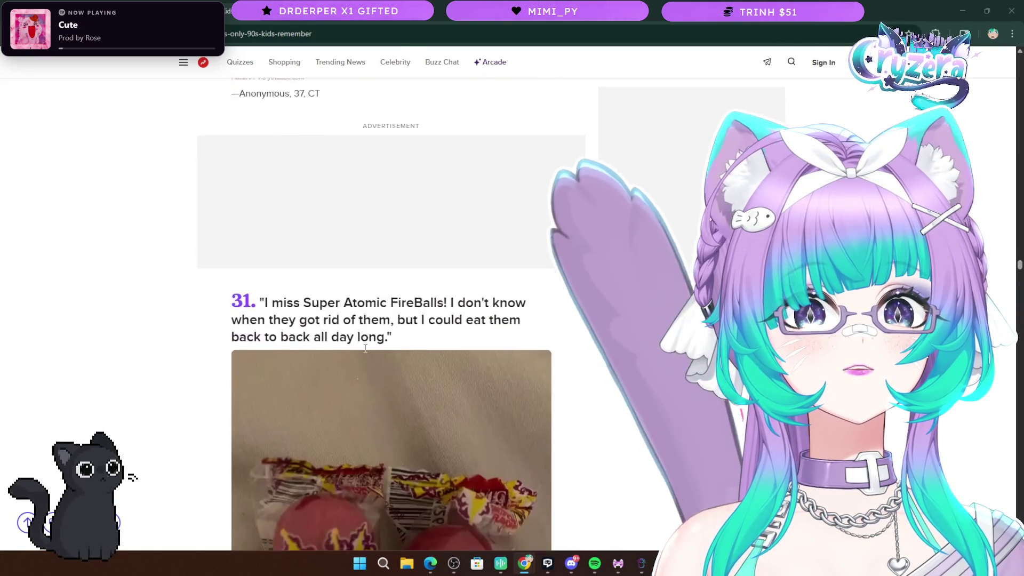
{"action": "scroll", "coordinate": [365, 349], "scroll_direction": "down", "scroll_amount": 4}
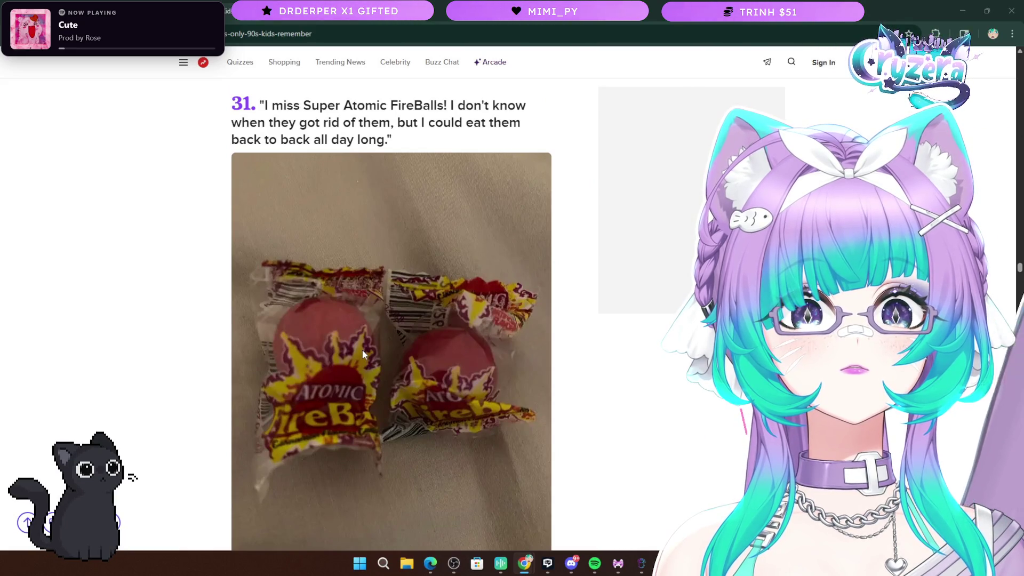
{"action": "scroll", "coordinate": [362, 350], "scroll_direction": "down", "scroll_amount": 3}
{"action": "scroll", "coordinate": [400, 287], "scroll_direction": "down", "scroll_amount": 6}
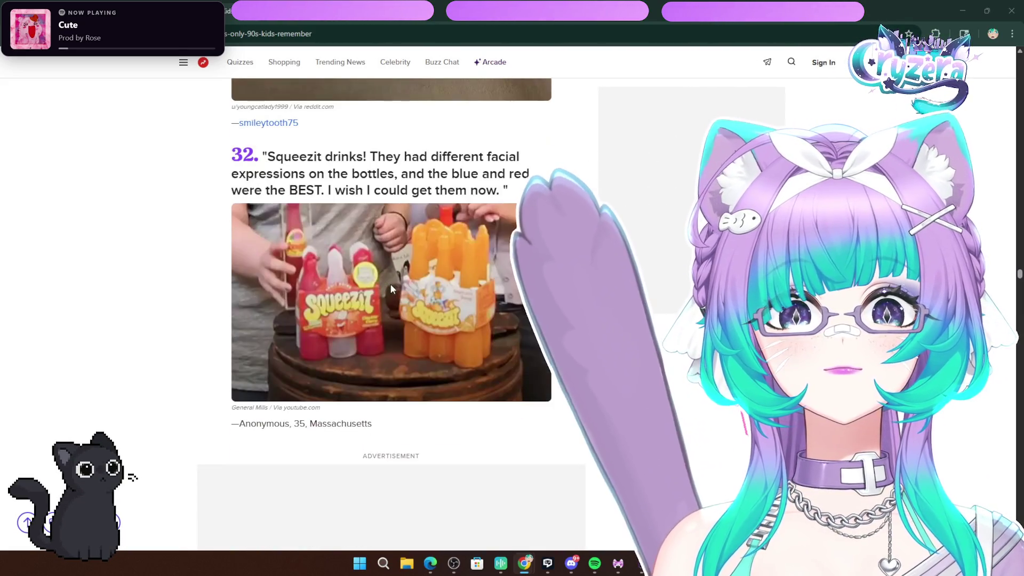
{"action": "scroll", "coordinate": [301, 288], "scroll_direction": "down", "scroll_amount": 8}
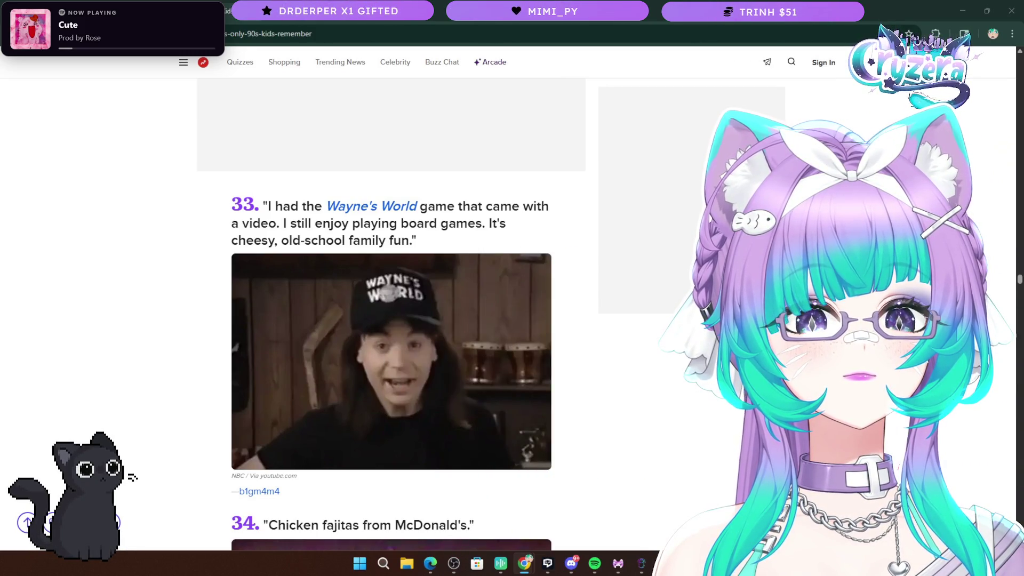
{"action": "scroll", "coordinate": [223, 310], "scroll_direction": "down", "scroll_amount": 7}
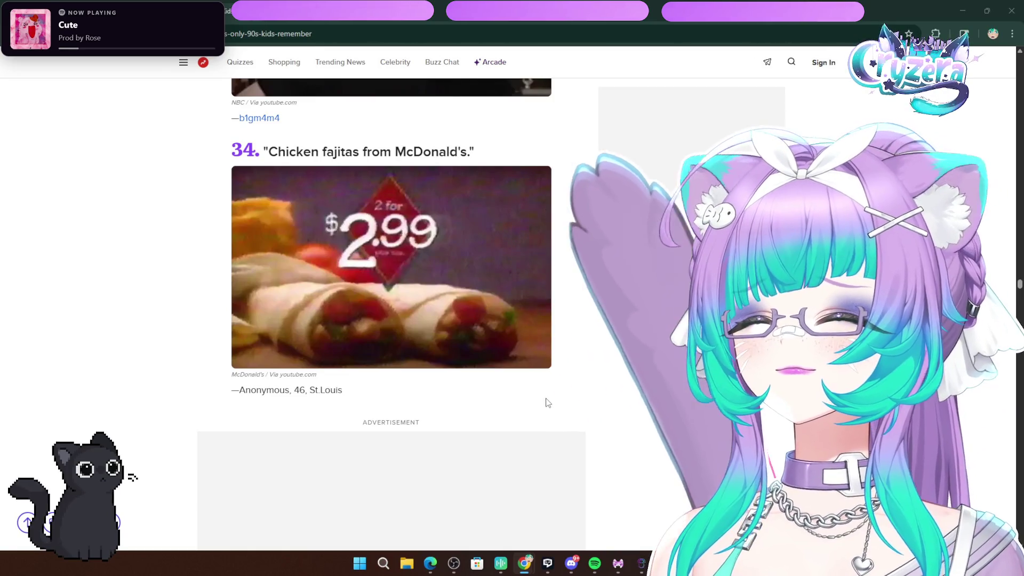
Highlight the chicken fajitas heading, item 34, then clear the highlight
{"action": "scroll", "coordinate": [476, 343], "scroll_direction": "down", "scroll_amount": 10}
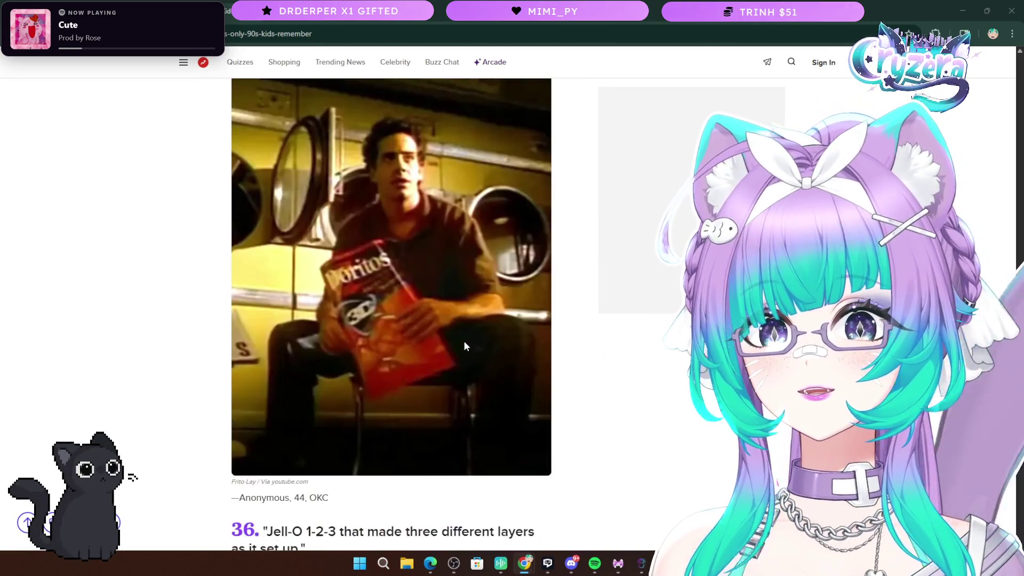
{"action": "scroll", "coordinate": [456, 343], "scroll_direction": "down", "scroll_amount": 7}
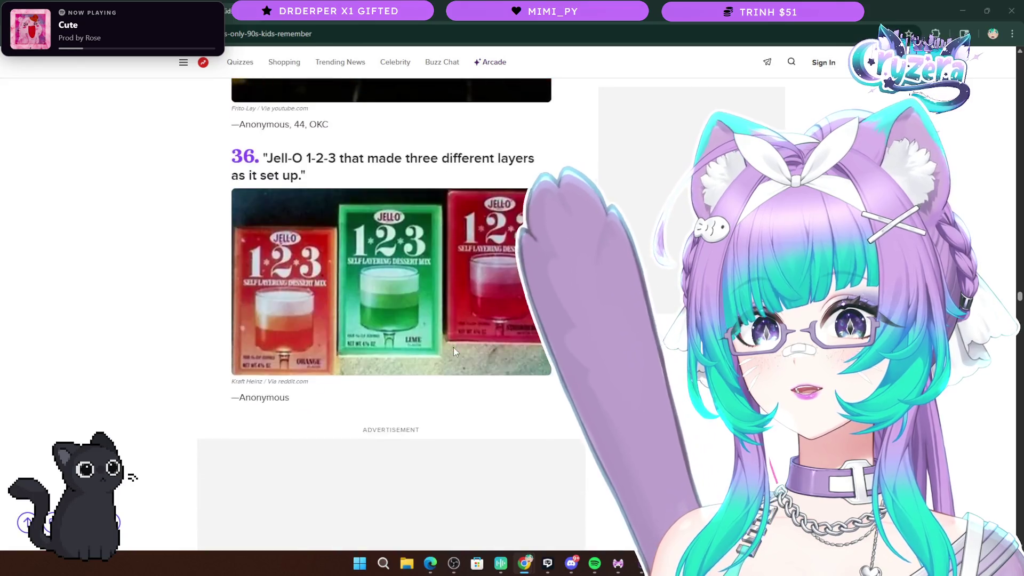
{"action": "scroll", "coordinate": [453, 347], "scroll_direction": "up", "scroll_amount": 15}
{"action": "scroll", "coordinate": [453, 352], "scroll_direction": "up", "scroll_amount": 5}
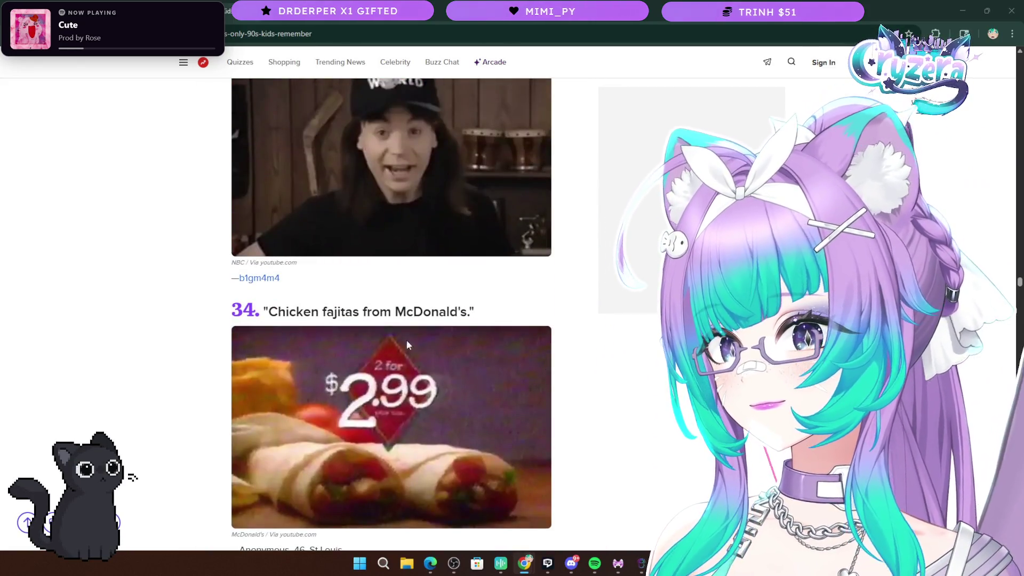
{"action": "mouse_move", "coordinate": [213, 303]}
{"action": "left_mouse_down"}
{"action": "mouse_move", "coordinate": [402, 350]}
{"action": "mouse_move", "coordinate": [468, 312]}
{"action": "left_mouse_up"}
{"action": "left_click", "coordinate": [517, 299]}
Scroll past Quints and Breakfast Bars to item 42, then highlight and deselect the Henry matching-game quote
{"action": "scroll", "coordinate": [608, 336], "scroll_direction": "down", "scroll_amount": 15}
{"action": "scroll", "coordinate": [608, 361], "scroll_direction": "down", "scroll_amount": 20}
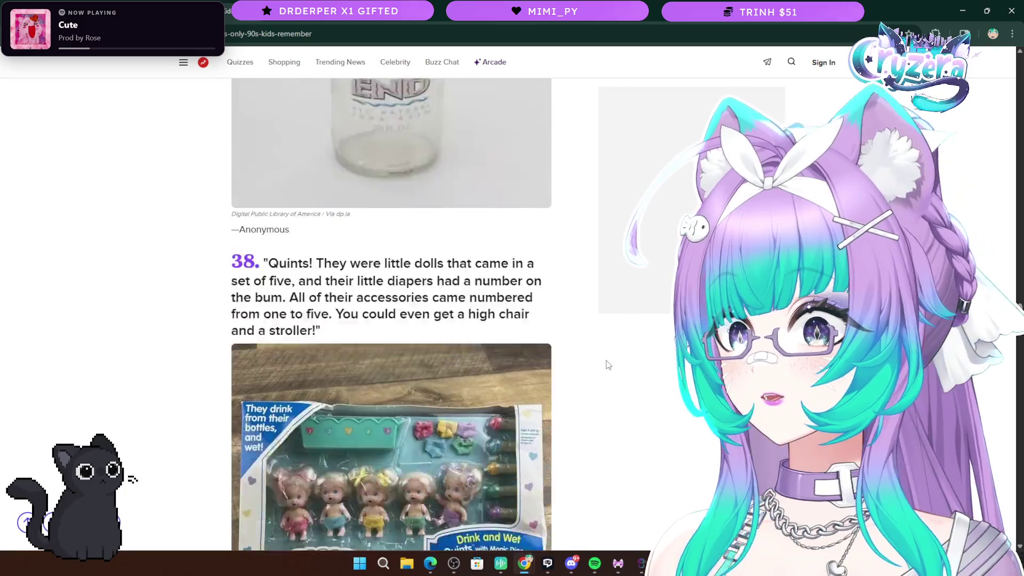
{"action": "scroll", "coordinate": [598, 368], "scroll_direction": "down", "scroll_amount": 20}
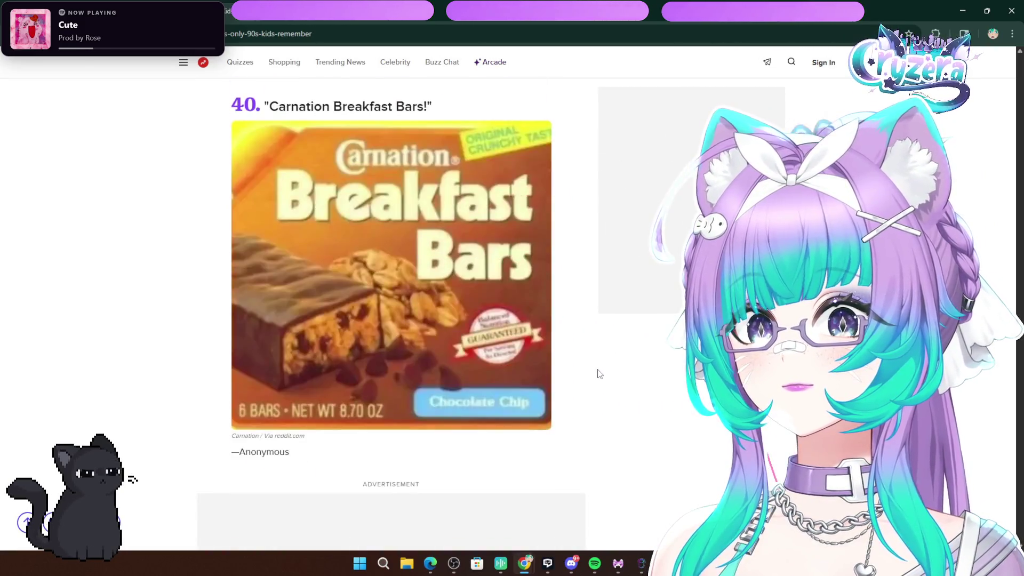
{"action": "scroll", "coordinate": [594, 366], "scroll_direction": "down", "scroll_amount": 17}
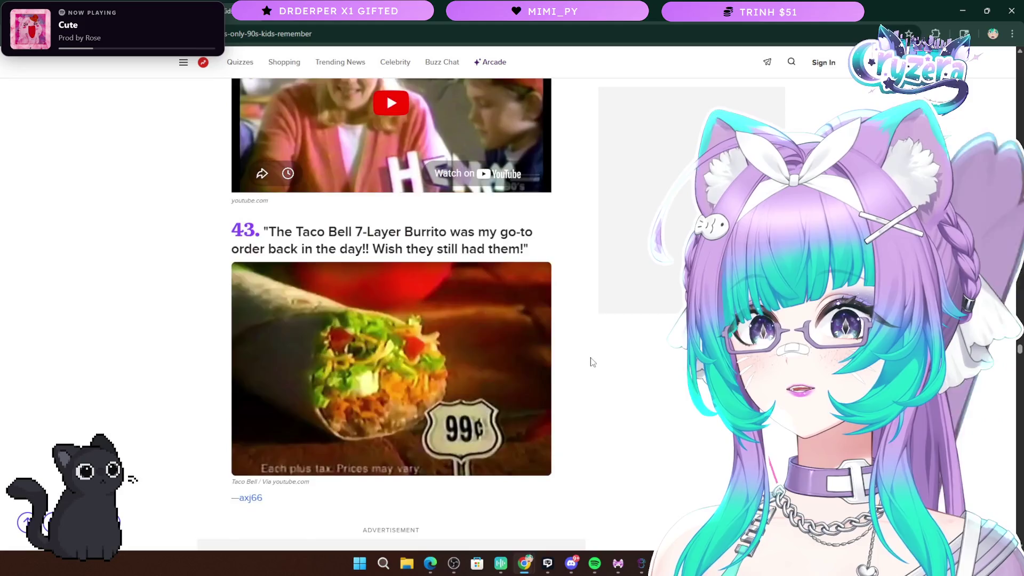
{"action": "scroll", "coordinate": [587, 354], "scroll_direction": "up", "scroll_amount": 13}
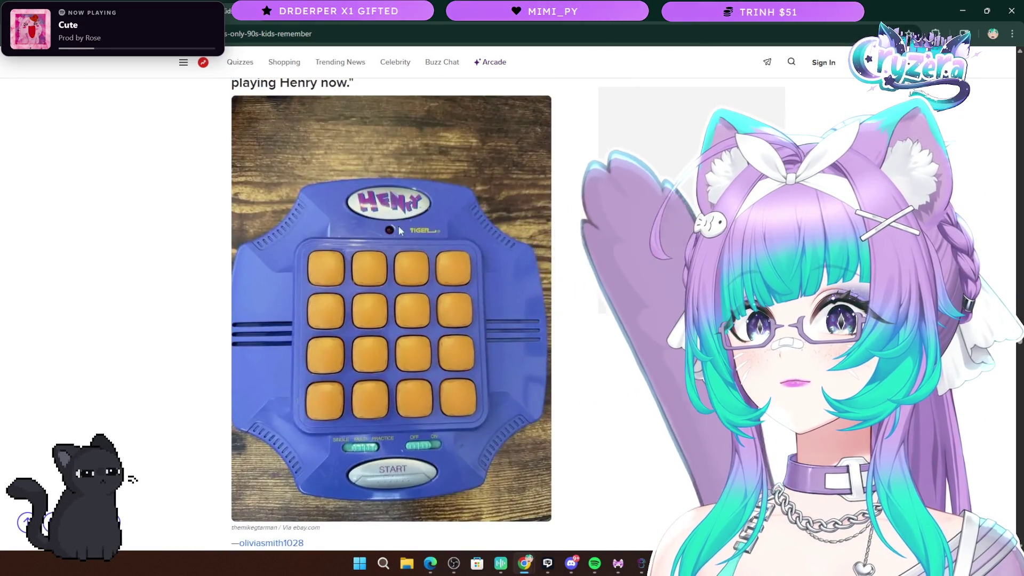
{"action": "scroll", "coordinate": [416, 286], "scroll_direction": "up", "scroll_amount": 6}
{"action": "mouse_move", "coordinate": [297, 324]}
{"action": "left_mouse_down"}
{"action": "mouse_move", "coordinate": [423, 369]}
{"action": "mouse_move", "coordinate": [355, 404]}
{"action": "left_mouse_up"}
{"action": "left_click", "coordinate": [355, 404]}
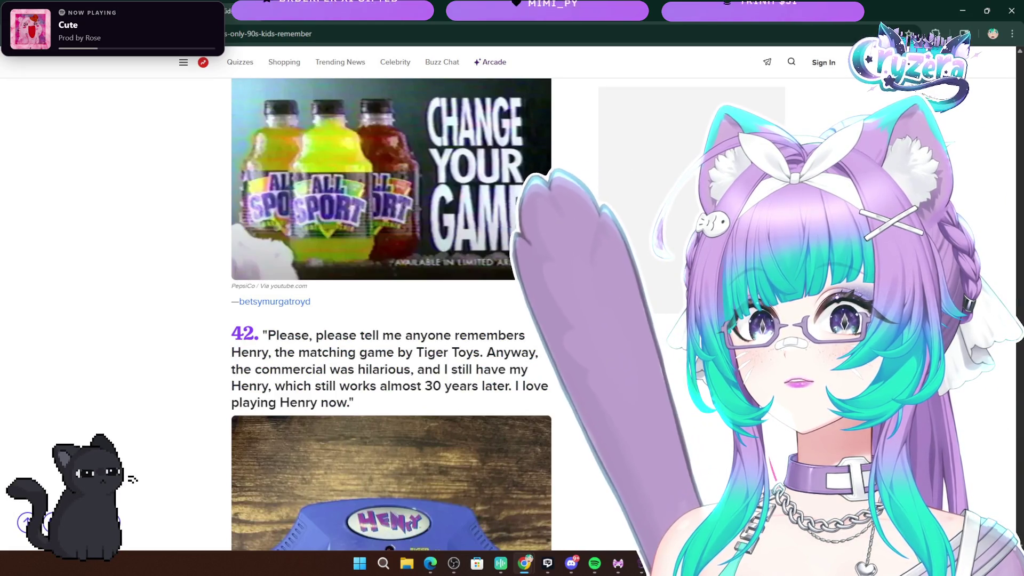
Continue past the Taco Bell burrito down to item 44, the McDLT
{"action": "scroll", "coordinate": [584, 405], "scroll_direction": "down", "scroll_amount": 10}
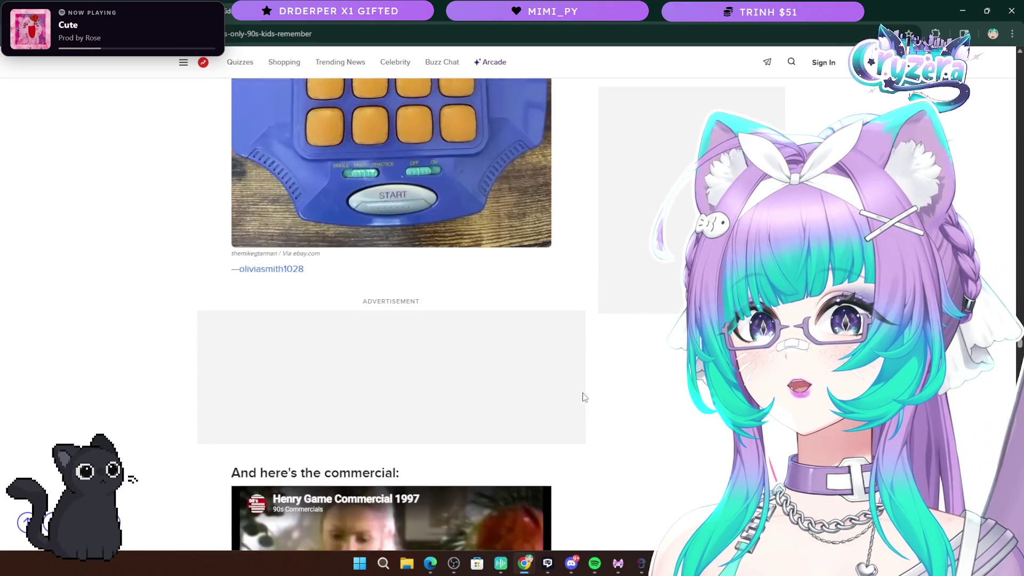
{"action": "scroll", "coordinate": [586, 405], "scroll_direction": "down", "scroll_amount": 20}
{"action": "scroll", "coordinate": [590, 411], "scroll_direction": "up", "scroll_amount": 7}
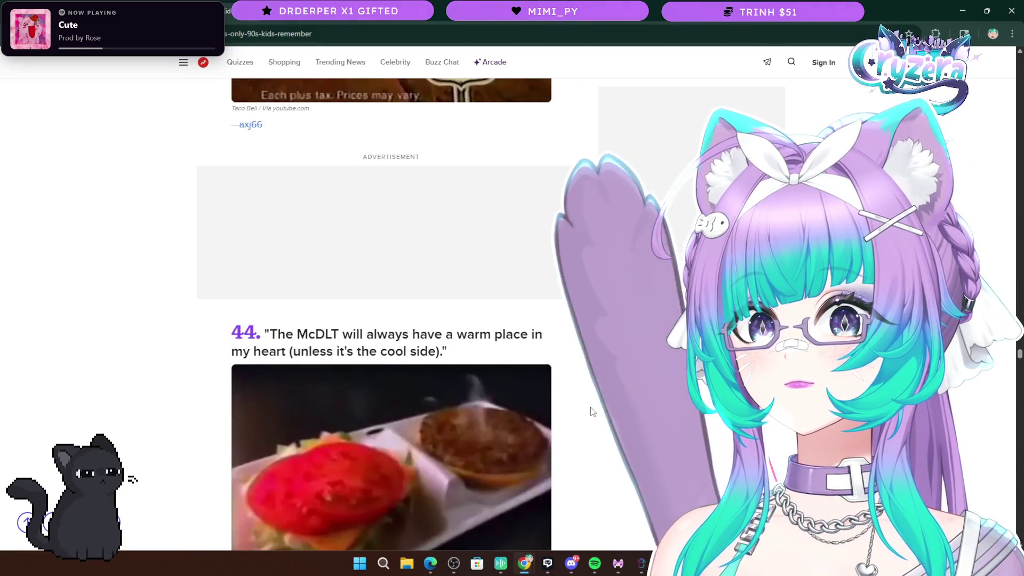
{"action": "scroll", "coordinate": [592, 411], "scroll_direction": "down", "scroll_amount": 2}
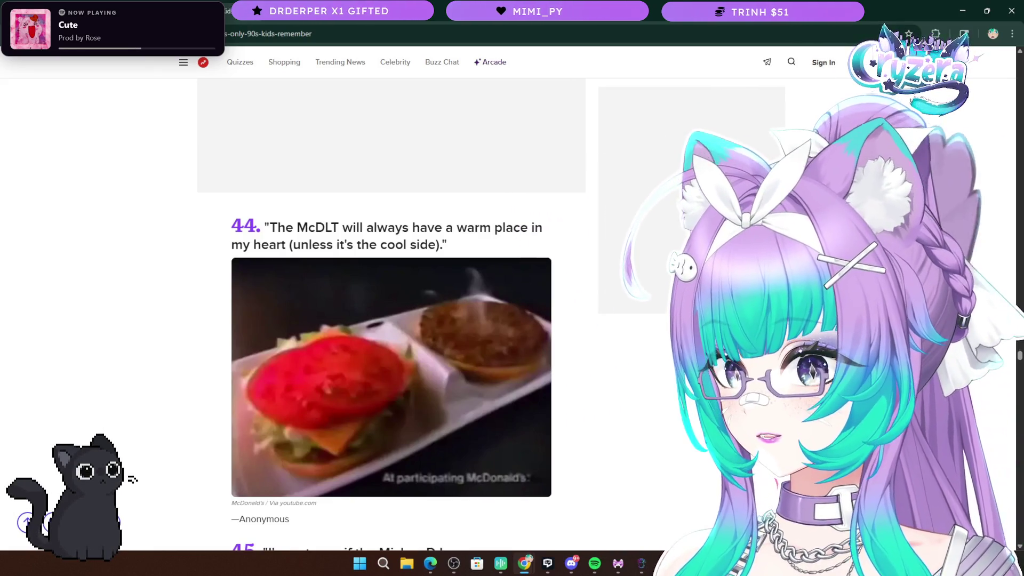
Reveal item 45, the Mickey D burger test-marketed in Springfield, IL, below the McDLT
{"action": "scroll", "coordinate": [298, 432], "scroll_direction": "down", "scroll_amount": 4}
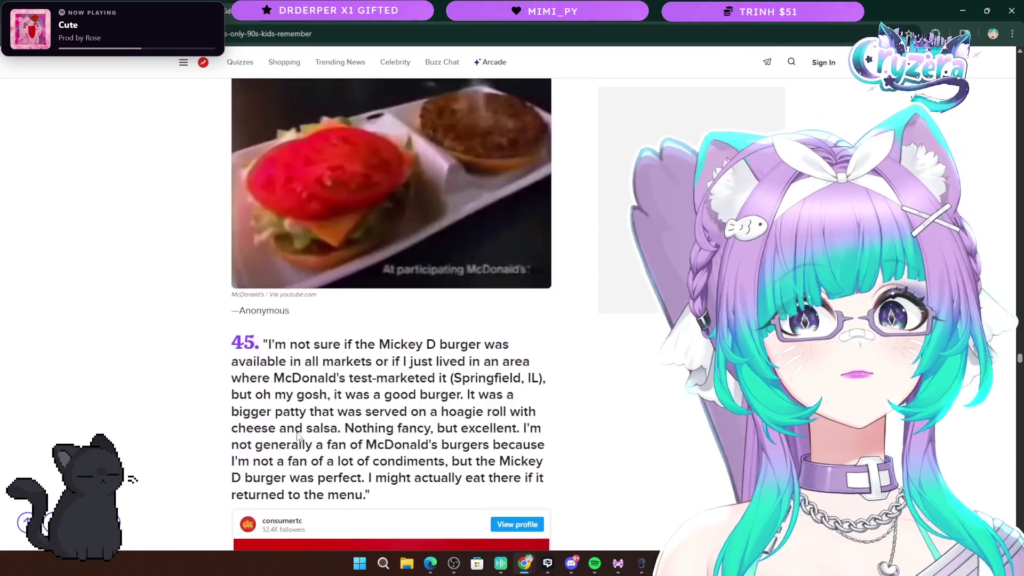
Scroll past Doo Dads and Giggles cookies to item 52, Nickelodeon Flash Screen, and item 53, root beer packets
{"action": "scroll", "coordinate": [298, 432], "scroll_direction": "down", "scroll_amount": 6}
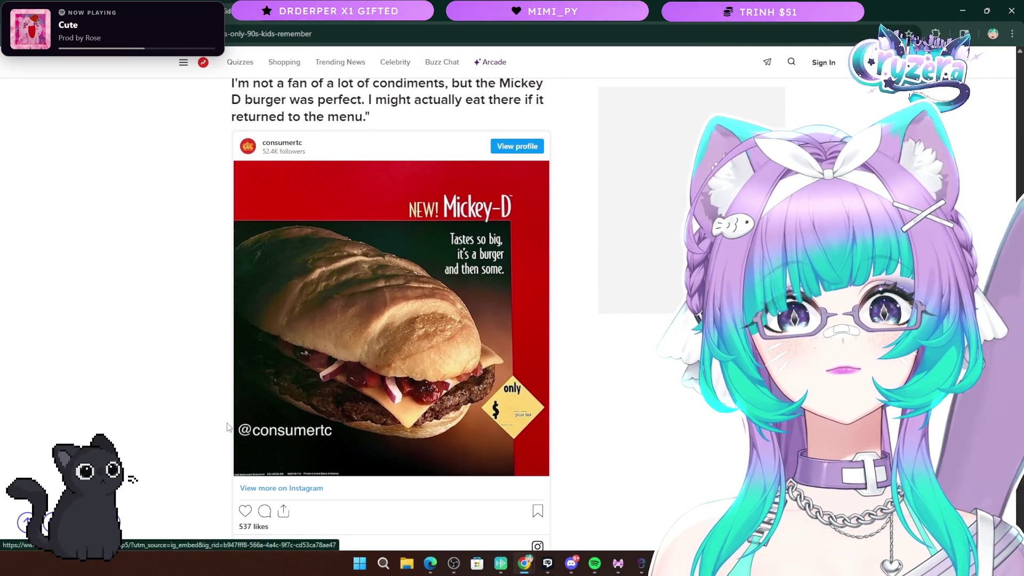
{"action": "scroll", "coordinate": [211, 422], "scroll_direction": "up", "scroll_amount": 9}
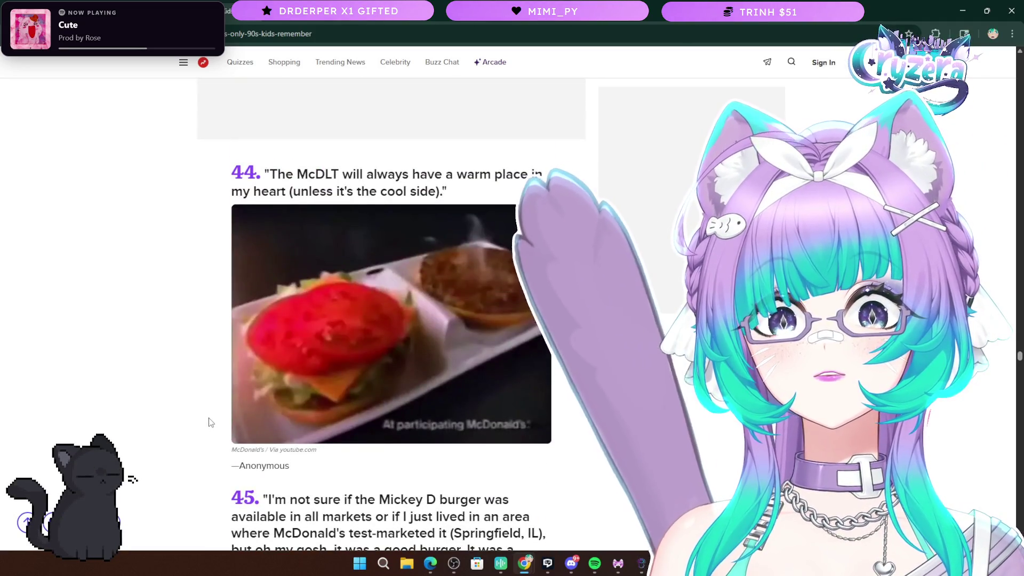
{"action": "scroll", "coordinate": [240, 392], "scroll_direction": "down", "scroll_amount": 9}
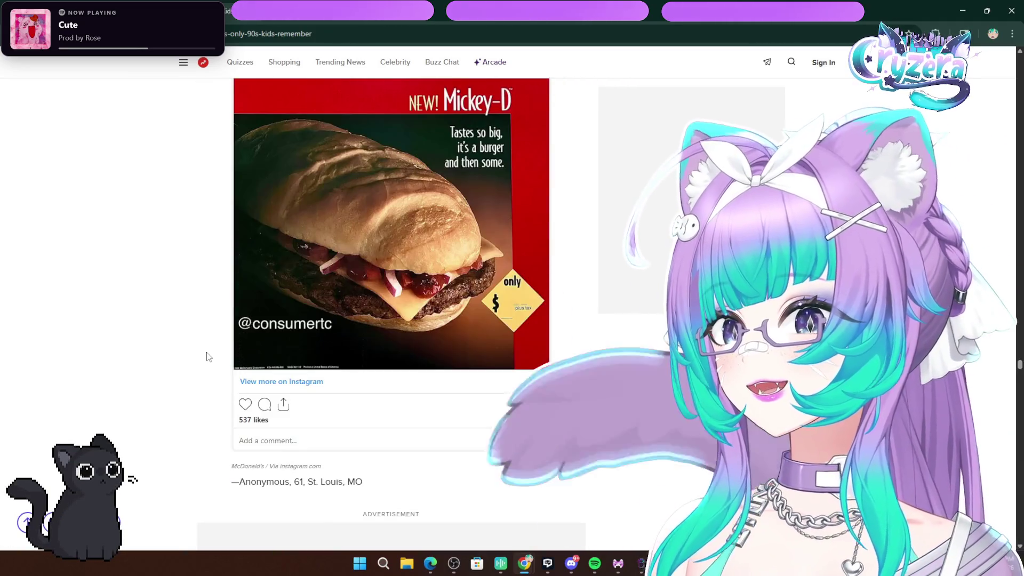
{"action": "scroll", "coordinate": [209, 357], "scroll_direction": "down", "scroll_amount": 10}
{"action": "scroll", "coordinate": [209, 360], "scroll_direction": "down", "scroll_amount": 5}
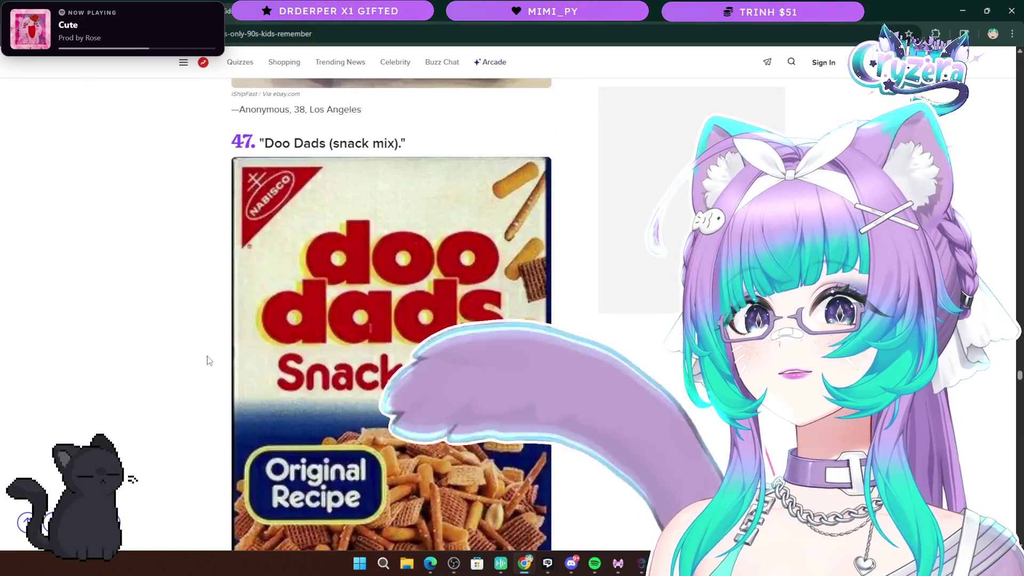
{"action": "scroll", "coordinate": [208, 362], "scroll_direction": "down", "scroll_amount": 14}
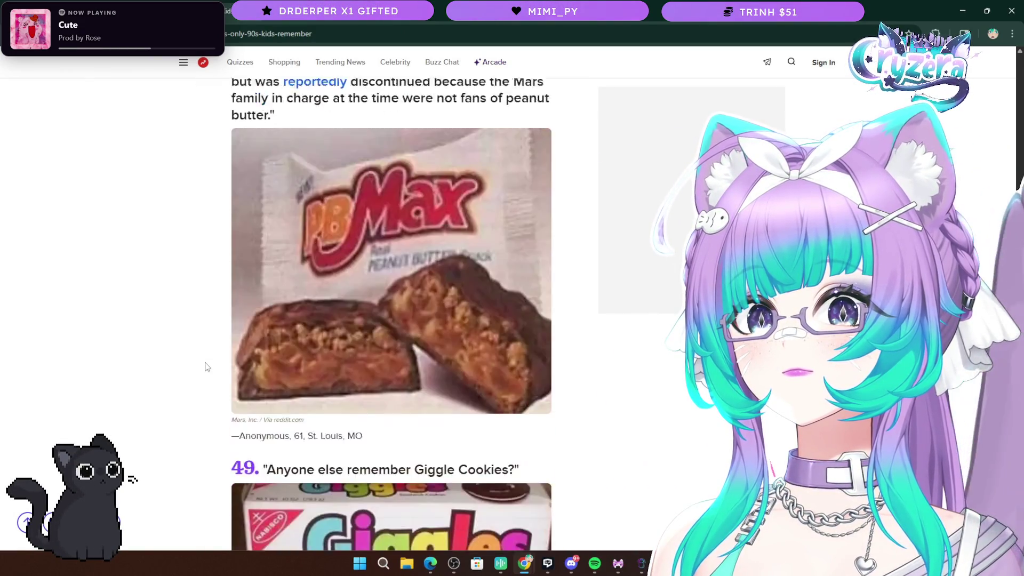
{"action": "scroll", "coordinate": [208, 366], "scroll_direction": "down", "scroll_amount": 14}
{"action": "scroll", "coordinate": [205, 367], "scroll_direction": "up", "scroll_amount": 10}
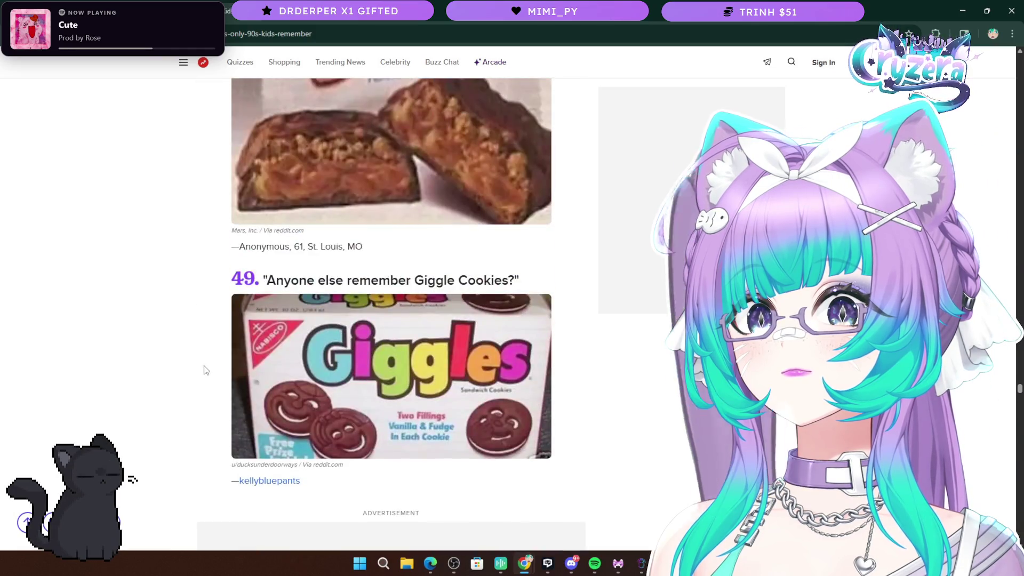
{"action": "scroll", "coordinate": [206, 369], "scroll_direction": "down", "scroll_amount": 20}
{"action": "scroll", "coordinate": [208, 372], "scroll_direction": "up", "scroll_amount": 5}
{"action": "scroll", "coordinate": [210, 368], "scroll_direction": "down", "scroll_amount": 11}
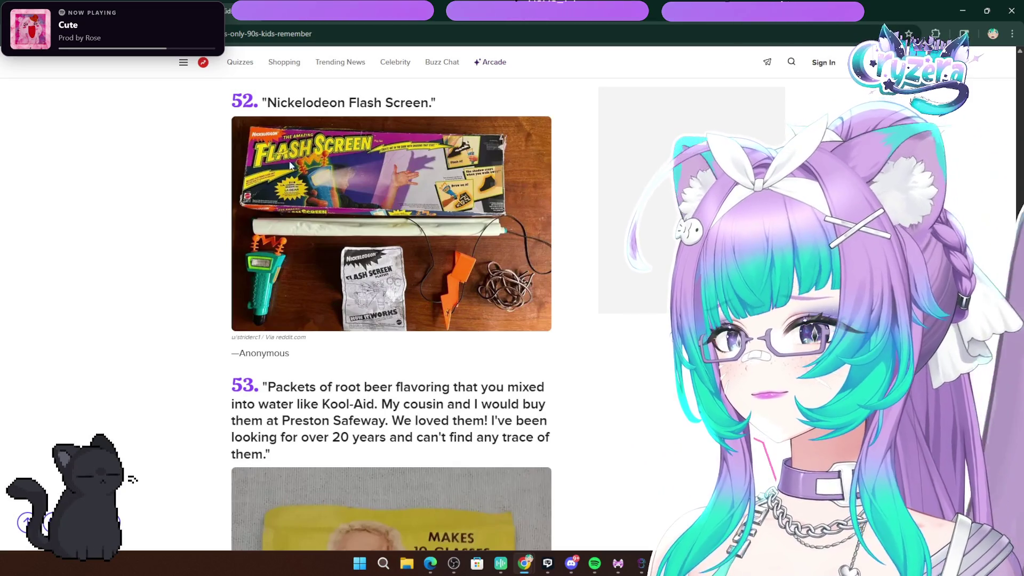
Read on from item 52 through the later entries of the 90s kids list
{"action": "scroll", "coordinate": [476, 275], "scroll_direction": "down", "scroll_amount": 10}
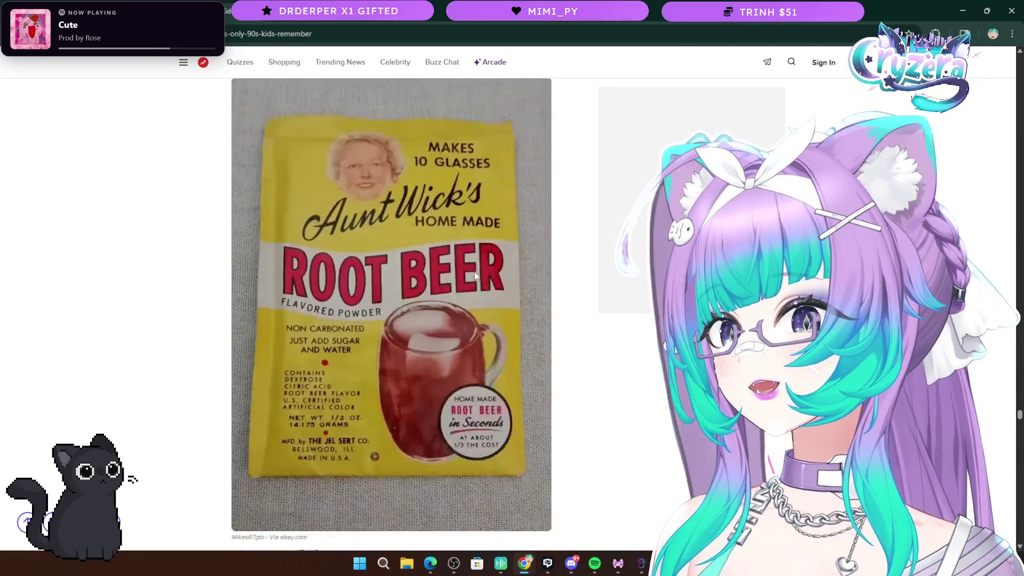
{"action": "scroll", "coordinate": [475, 275], "scroll_direction": "up", "scroll_amount": 3}
{"action": "scroll", "coordinate": [473, 273], "scroll_direction": "down", "scroll_amount": 15}
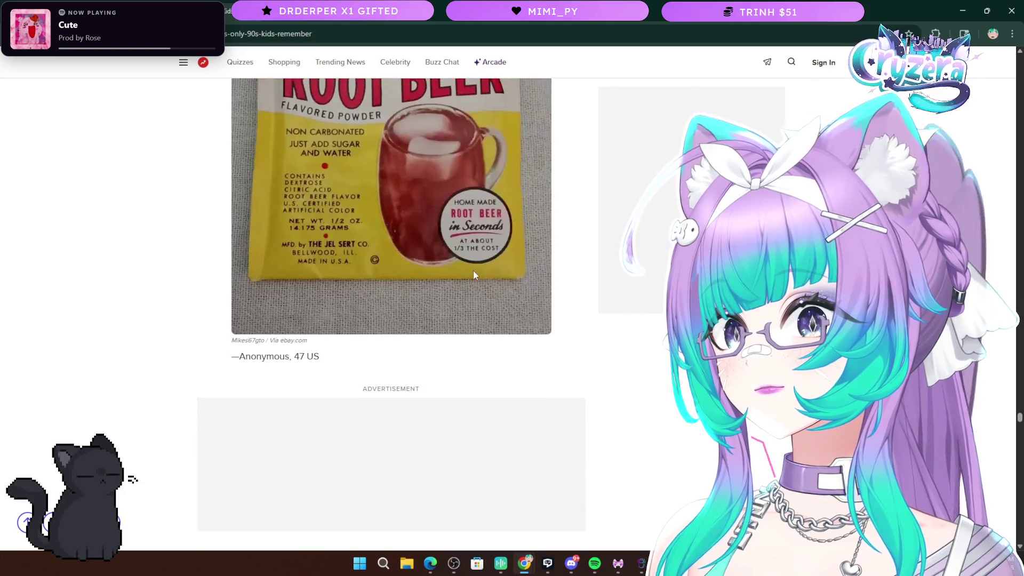
{"action": "scroll", "coordinate": [473, 275], "scroll_direction": "down", "scroll_amount": 9}
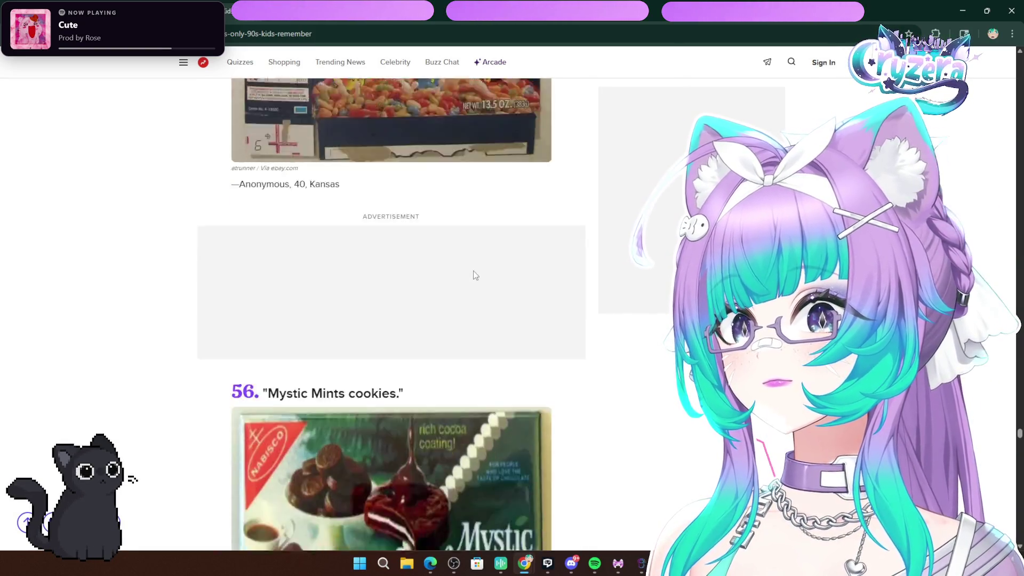
{"action": "scroll", "coordinate": [474, 274], "scroll_direction": "down", "scroll_amount": 6}
{"action": "scroll", "coordinate": [473, 273], "scroll_direction": "down", "scroll_amount": 5}
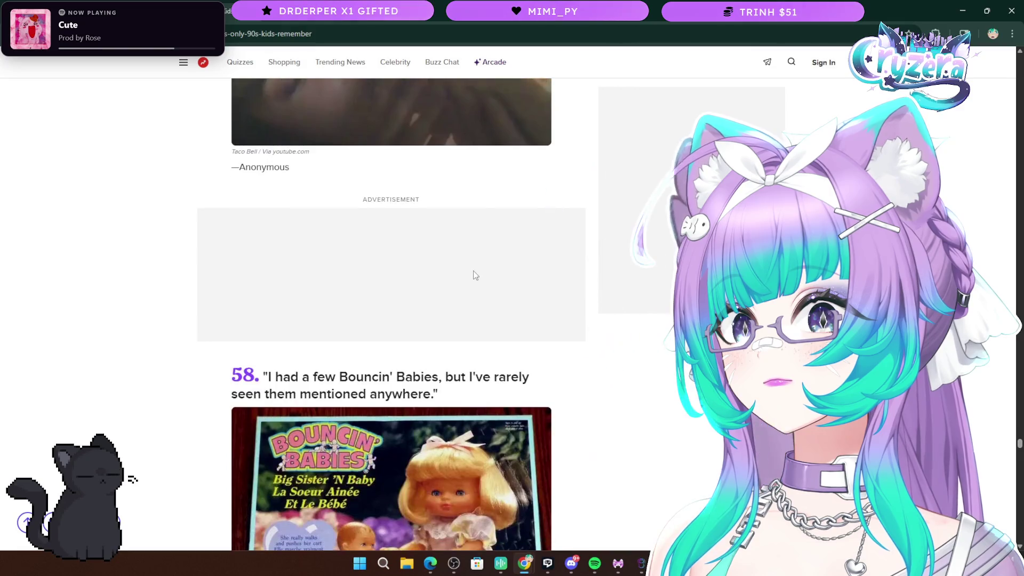
{"action": "scroll", "coordinate": [553, 324], "scroll_direction": "up", "scroll_amount": 6}
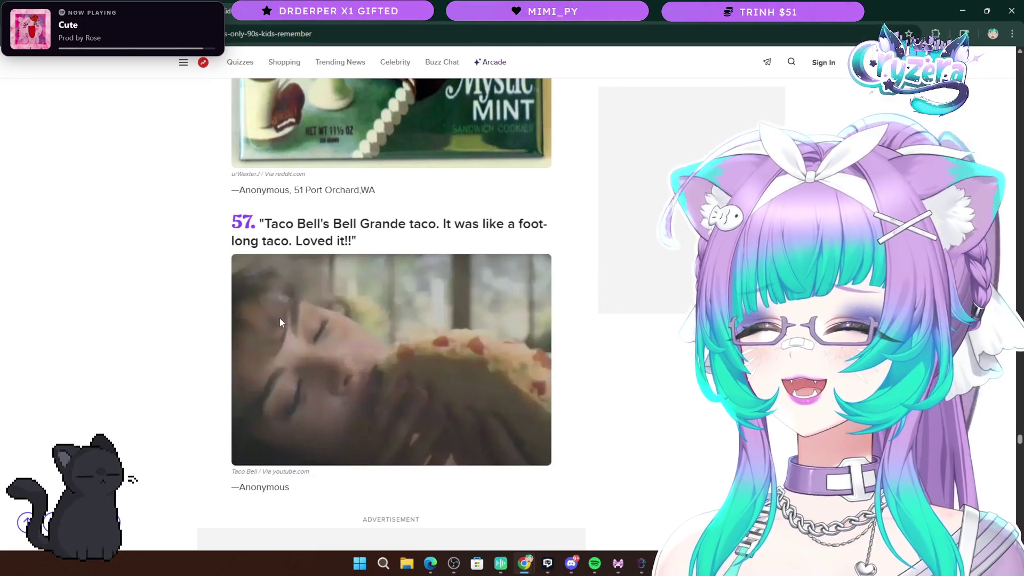
{"action": "scroll", "coordinate": [444, 351], "scroll_direction": "down", "scroll_amount": 6}
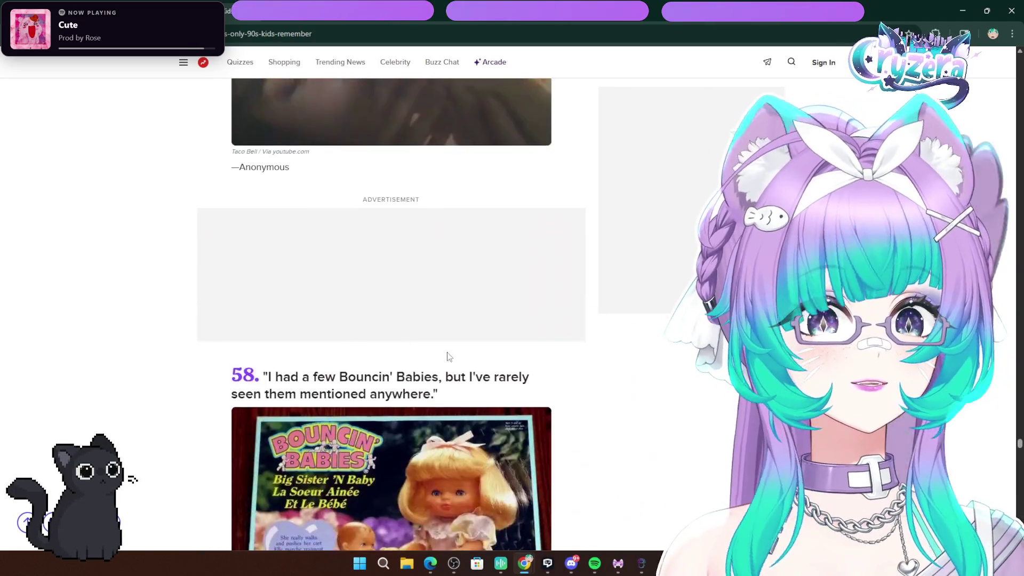
{"action": "scroll", "coordinate": [445, 354], "scroll_direction": "down", "scroll_amount": 7}
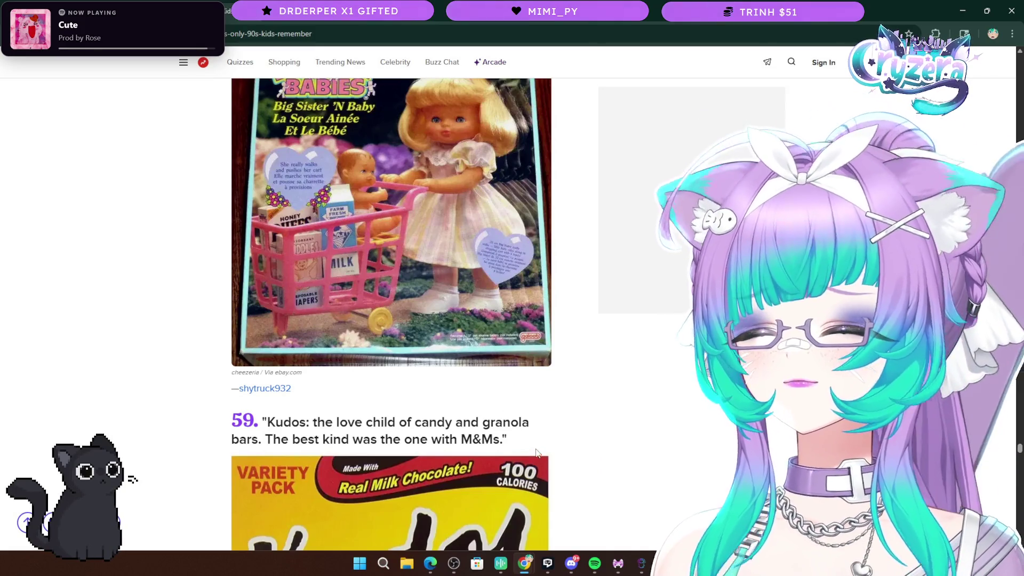
{"action": "scroll", "coordinate": [518, 449], "scroll_direction": "down", "scroll_amount": 7}
{"action": "scroll", "coordinate": [615, 425], "scroll_direction": "up", "scroll_amount": 12}
{"action": "scroll", "coordinate": [613, 439], "scroll_direction": "down", "scroll_amount": 5}
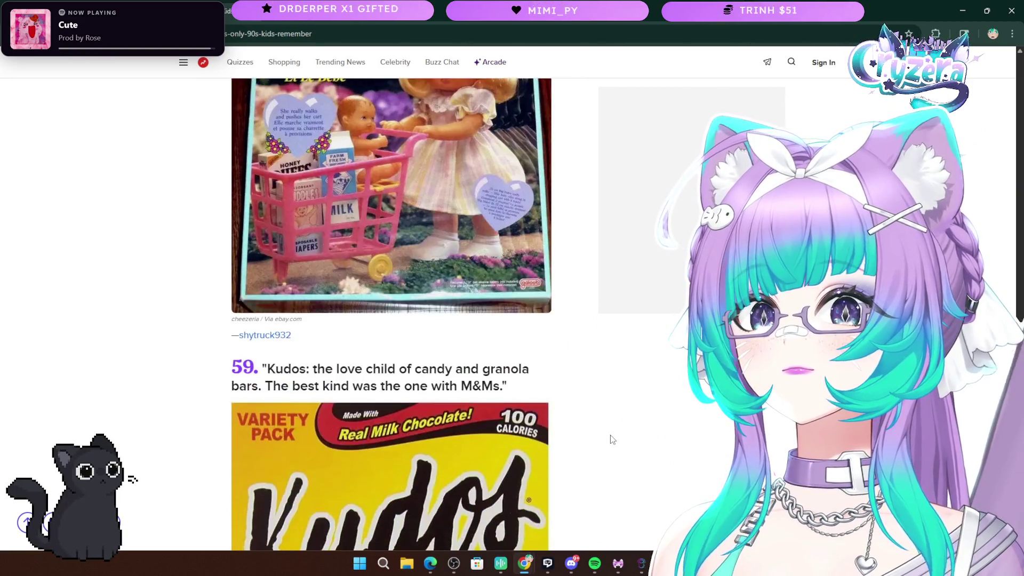
{"action": "scroll", "coordinate": [612, 439], "scroll_direction": "up", "scroll_amount": 4}
{"action": "scroll", "coordinate": [611, 439], "scroll_direction": "down", "scroll_amount": 10}
{"action": "scroll", "coordinate": [611, 440], "scroll_direction": "down", "scroll_amount": 18}
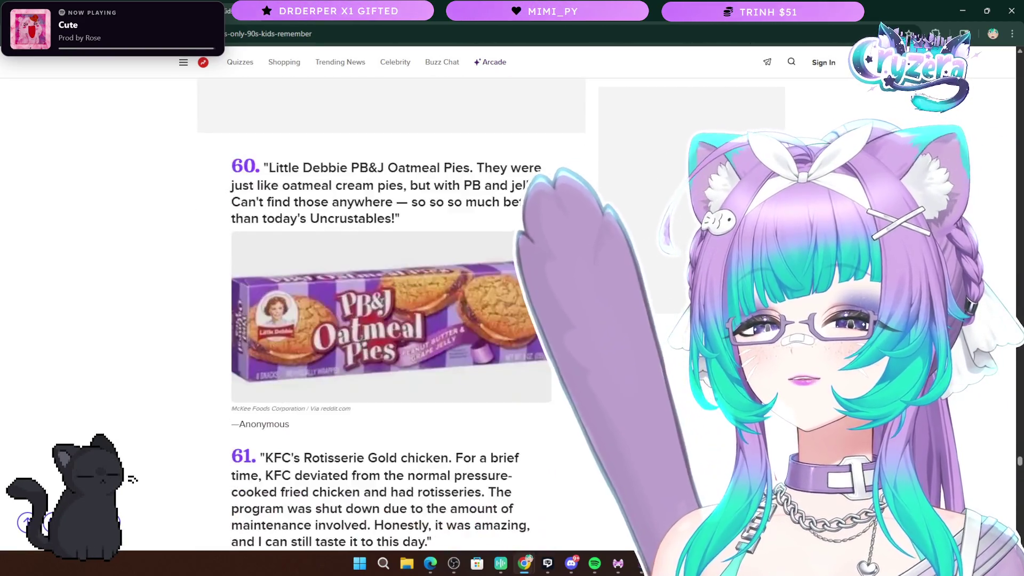
Finish the list at item 69 and the Add Yours form, then return to the Google results
{"action": "scroll", "coordinate": [610, 439], "scroll_direction": "down", "scroll_amount": 2}
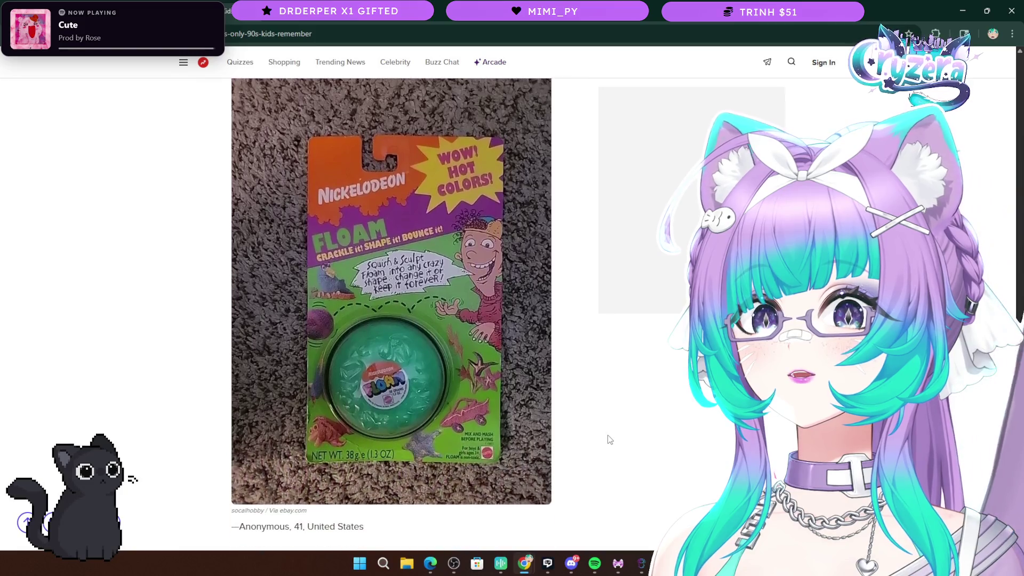
{"action": "scroll", "coordinate": [609, 437], "scroll_direction": "down", "scroll_amount": 15}
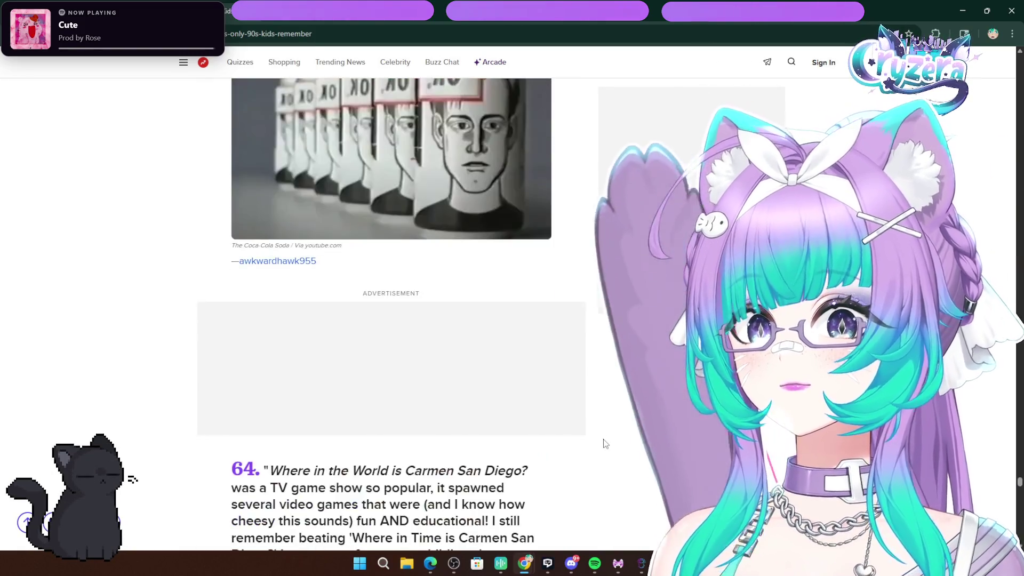
{"action": "scroll", "coordinate": [605, 444], "scroll_direction": "up", "scroll_amount": 3}
{"action": "scroll", "coordinate": [606, 443], "scroll_direction": "down", "scroll_amount": 6}
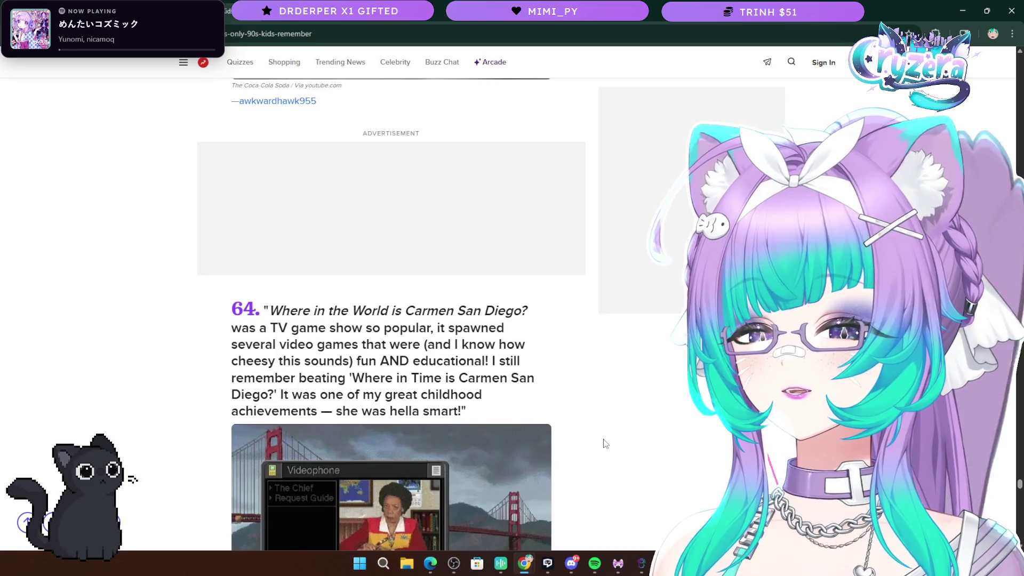
{"action": "scroll", "coordinate": [605, 443], "scroll_direction": "down", "scroll_amount": 6}
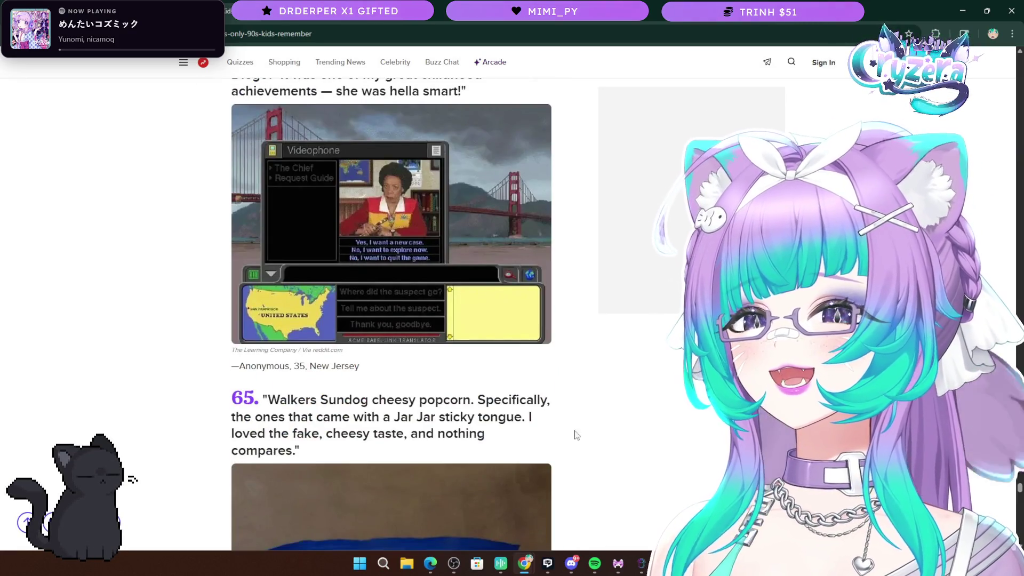
{"action": "scroll", "coordinate": [586, 434], "scroll_direction": "down", "scroll_amount": 18}
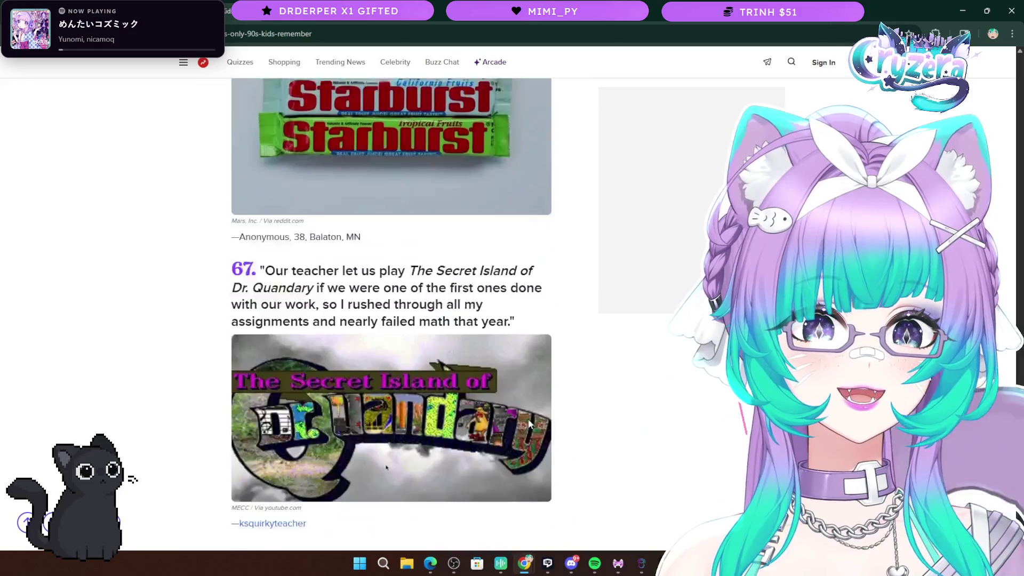
{"action": "scroll", "coordinate": [530, 422], "scroll_direction": "down", "scroll_amount": 7}
{"action": "scroll", "coordinate": [534, 445], "scroll_direction": "up", "scroll_amount": 9}
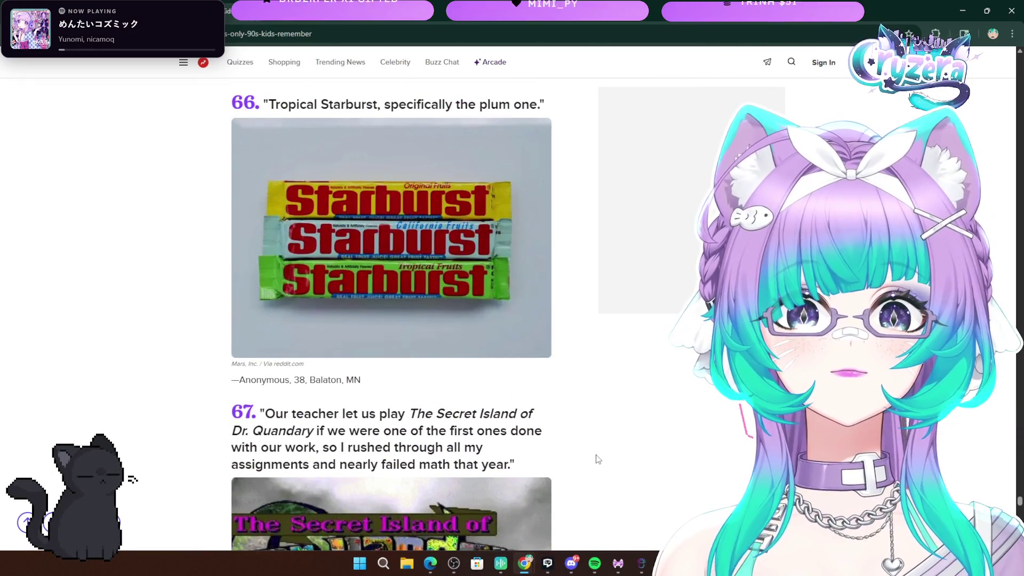
{"action": "scroll", "coordinate": [592, 451], "scroll_direction": "up", "scroll_amount": 1}
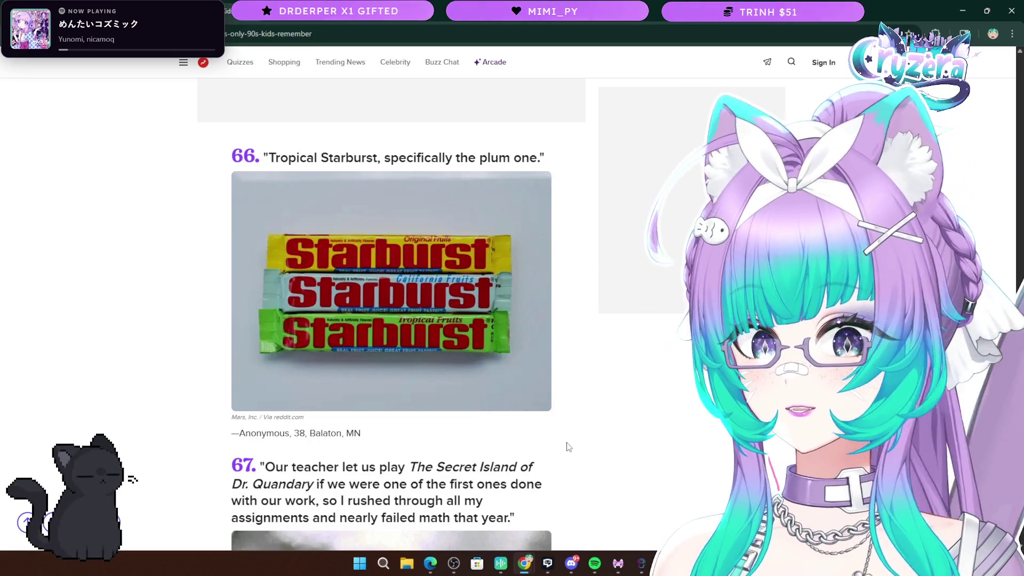
{"action": "scroll", "coordinate": [565, 446], "scroll_direction": "down", "scroll_amount": 18}
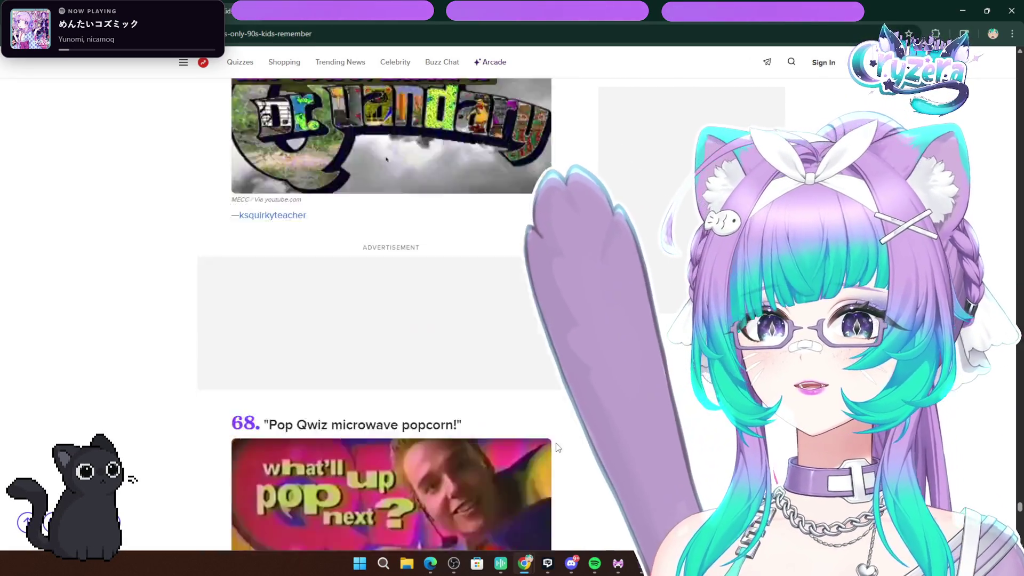
{"action": "scroll", "coordinate": [560, 446], "scroll_direction": "up", "scroll_amount": 5}
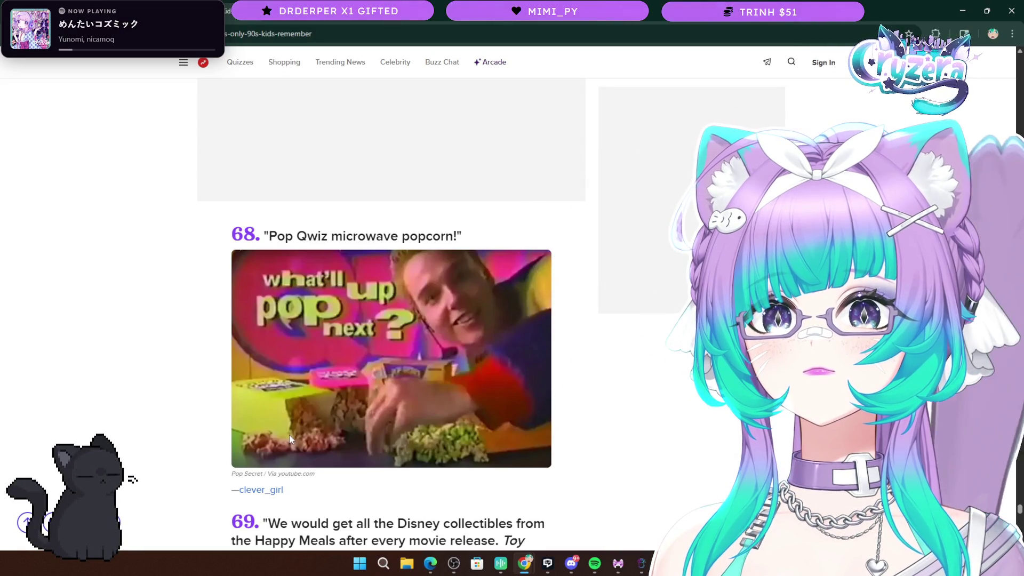
{"action": "scroll", "coordinate": [698, 490], "scroll_direction": "down", "scroll_amount": 20}
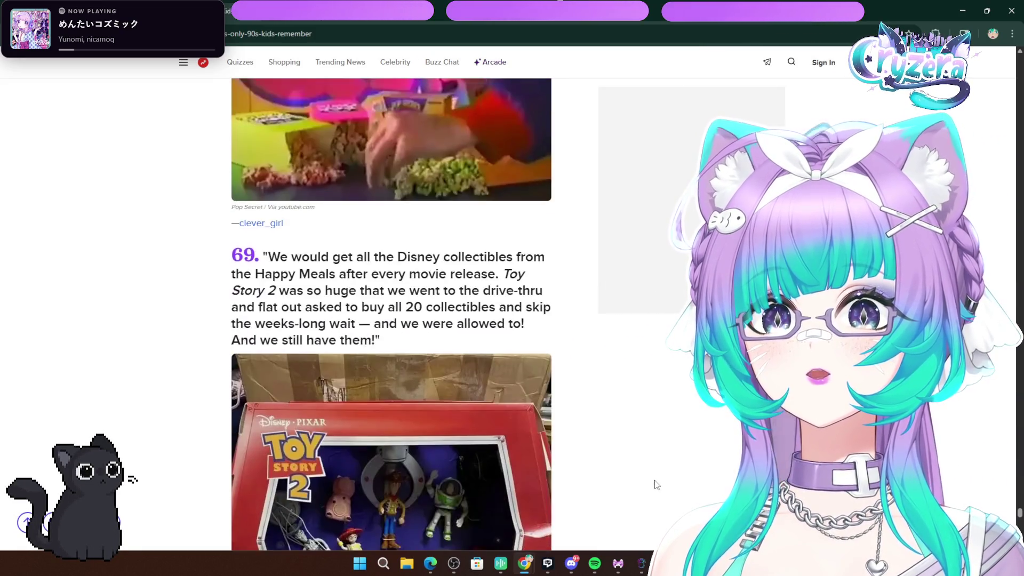
{"action": "scroll", "coordinate": [633, 491], "scroll_direction": "down", "scroll_amount": 15}
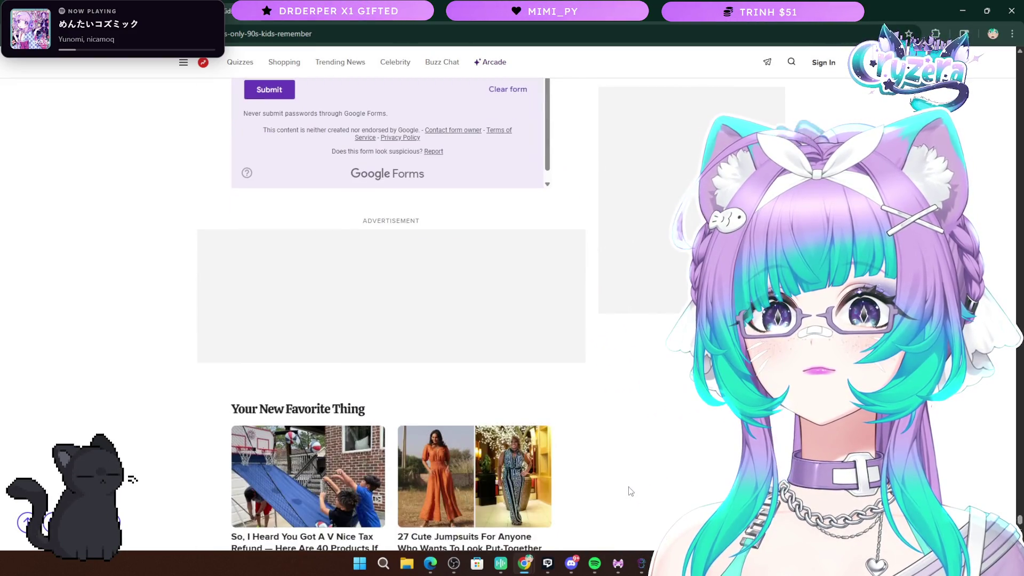
{"action": "key", "text": "alt+Left"}
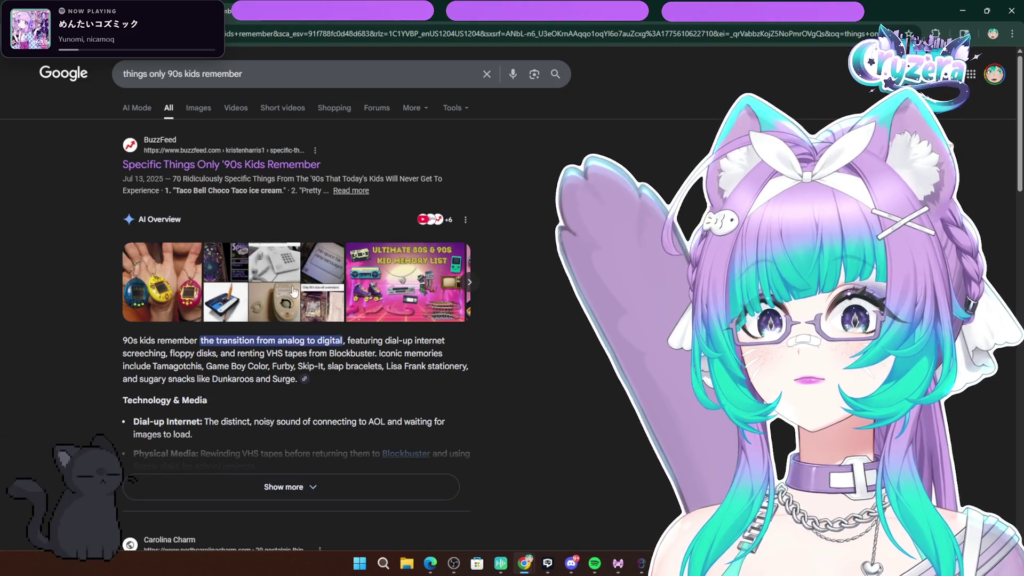
Look through the Reddit thread about remembering the 90s, then return to the Google results
{"action": "scroll", "coordinate": [272, 293], "scroll_direction": "down", "scroll_amount": 5}
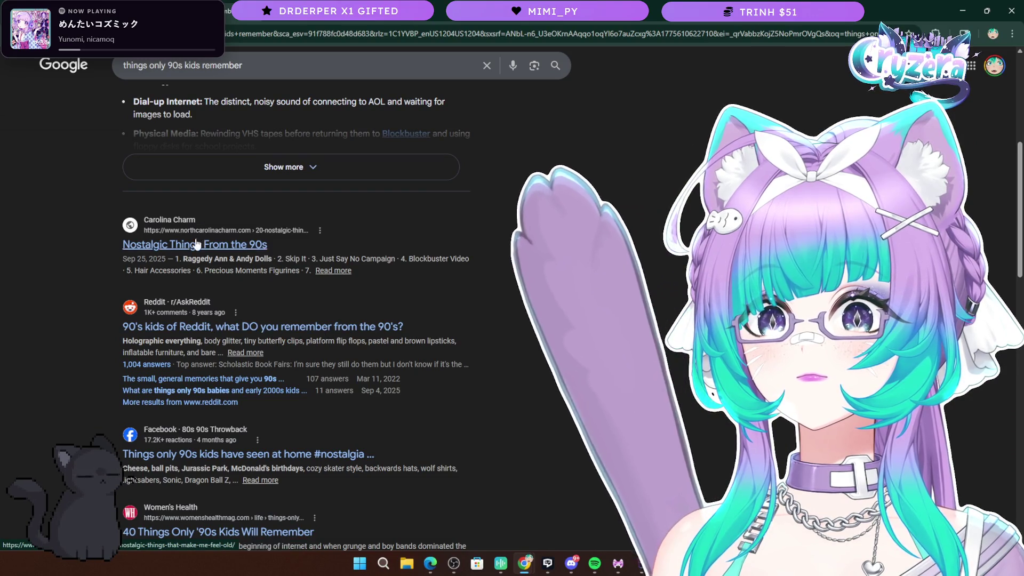
{"action": "scroll", "coordinate": [424, 389], "scroll_direction": "up", "scroll_amount": 4}
{"action": "scroll", "coordinate": [423, 389], "scroll_direction": "down", "scroll_amount": 5}
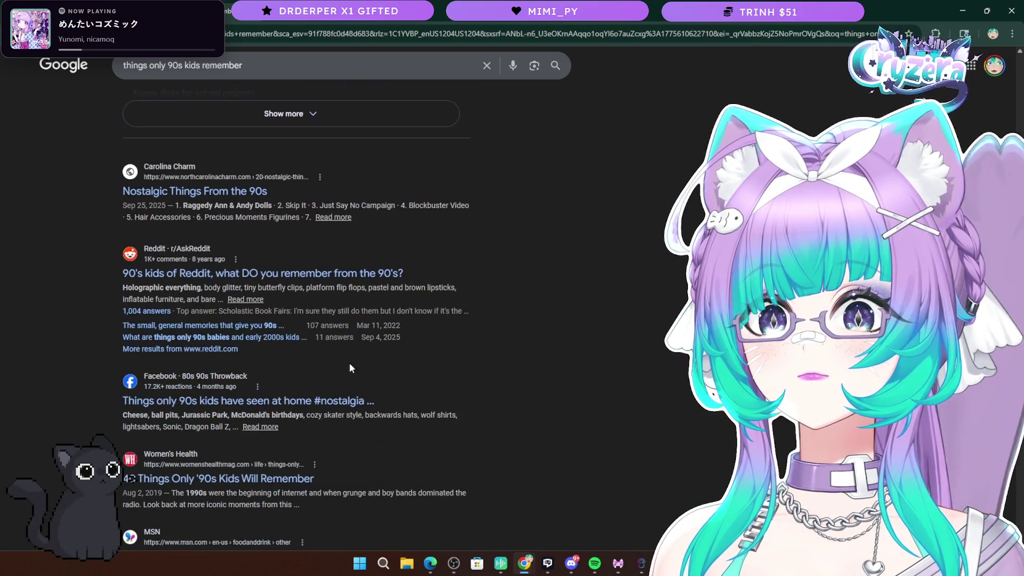
{"action": "left_click", "coordinate": [263, 278]}
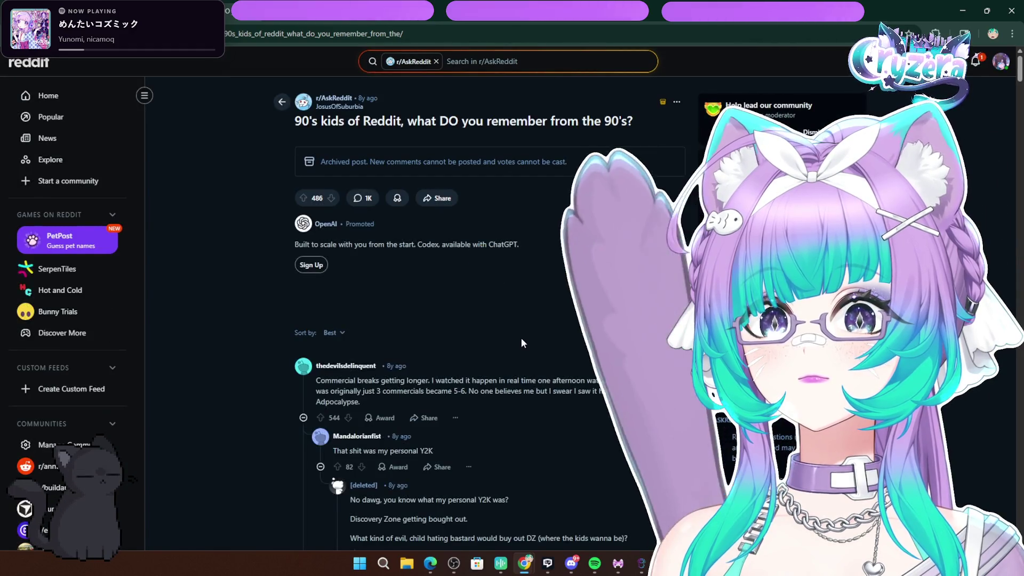
{"action": "scroll", "coordinate": [440, 353], "scroll_direction": "down", "scroll_amount": 15}
{"action": "scroll", "coordinate": [438, 368], "scroll_direction": "down", "scroll_amount": 8}
{"action": "key", "text": "alt+Left"}
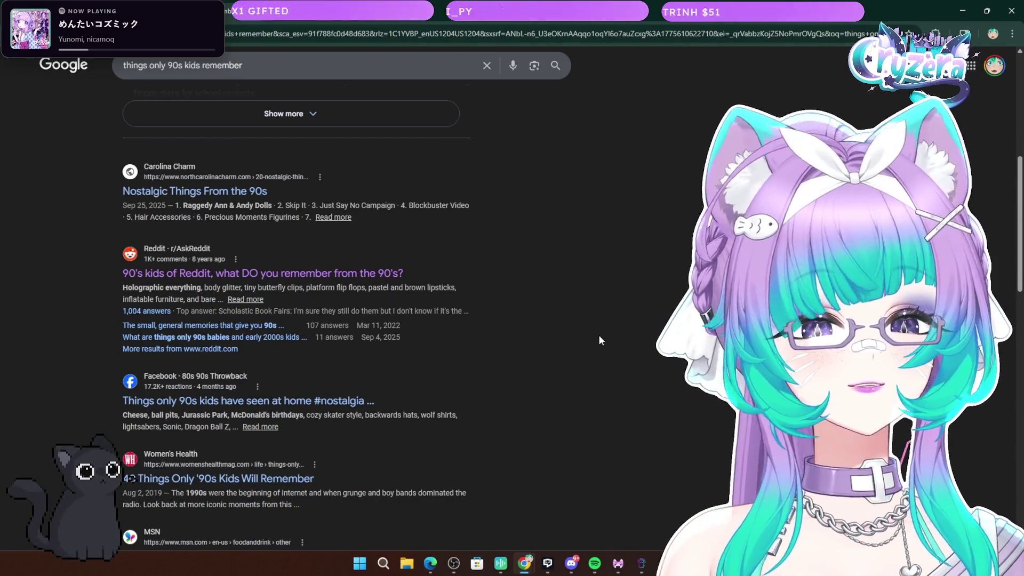
Open Bright Side's '30+ Photos Only '90s Kids Can Understand' from further down the results
{"action": "scroll", "coordinate": [485, 381], "scroll_direction": "down", "scroll_amount": 8}
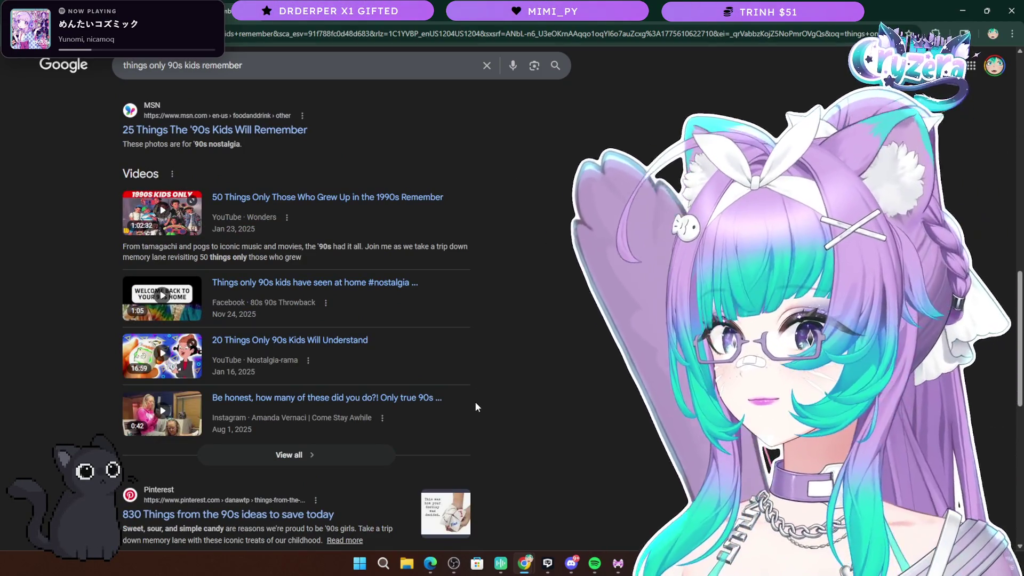
{"action": "scroll", "coordinate": [461, 405], "scroll_direction": "down", "scroll_amount": 3}
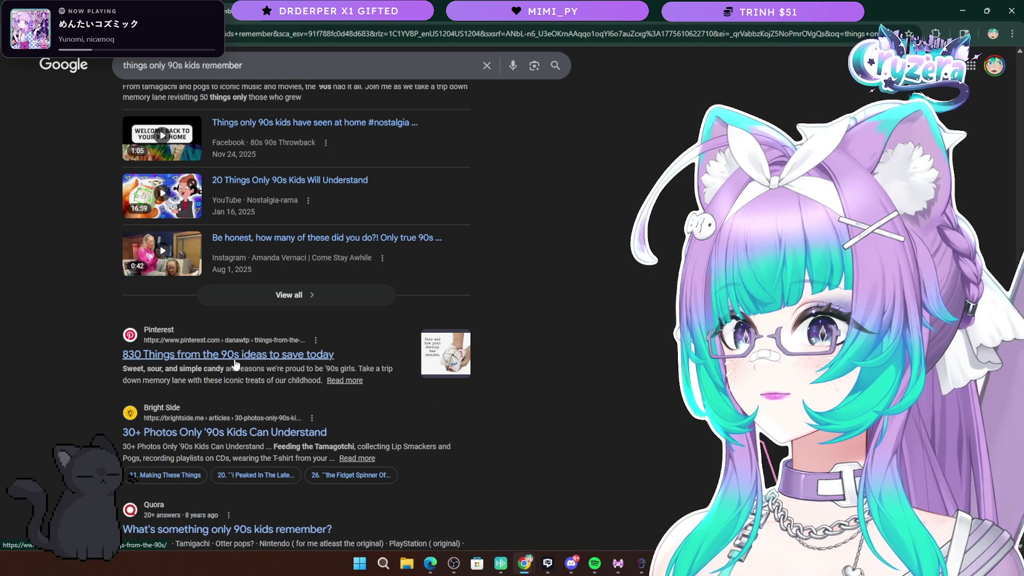
{"action": "scroll", "coordinate": [232, 361], "scroll_direction": "down", "scroll_amount": 3}
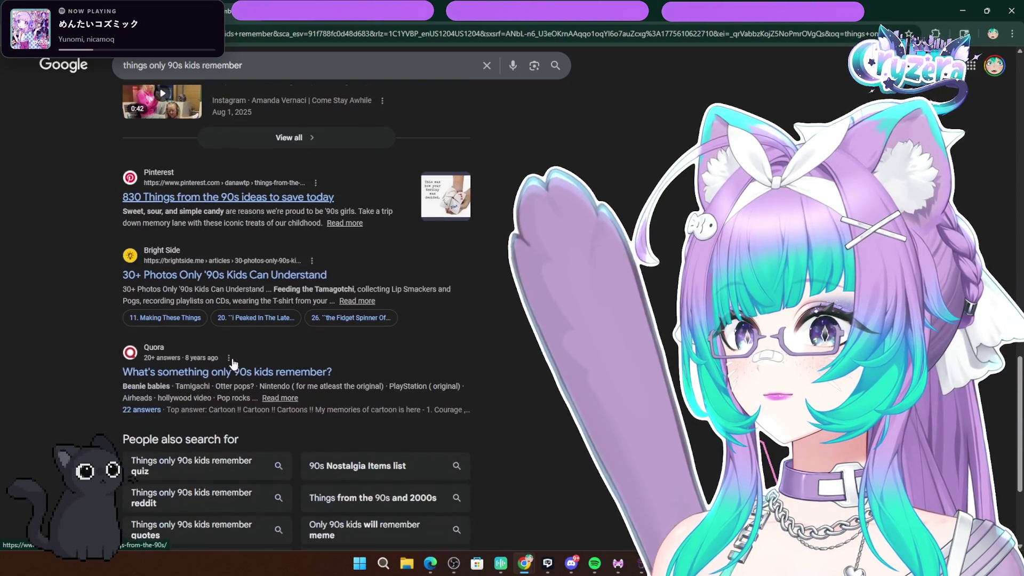
{"action": "left_click", "coordinate": [230, 278]}
Read the Bright Side article from item 1 to item 4, clearing a stray selection on item 4's heading
{"action": "scroll", "coordinate": [342, 386], "scroll_direction": "down", "scroll_amount": 3}
{"action": "scroll", "coordinate": [383, 366], "scroll_direction": "up", "scroll_amount": 4}
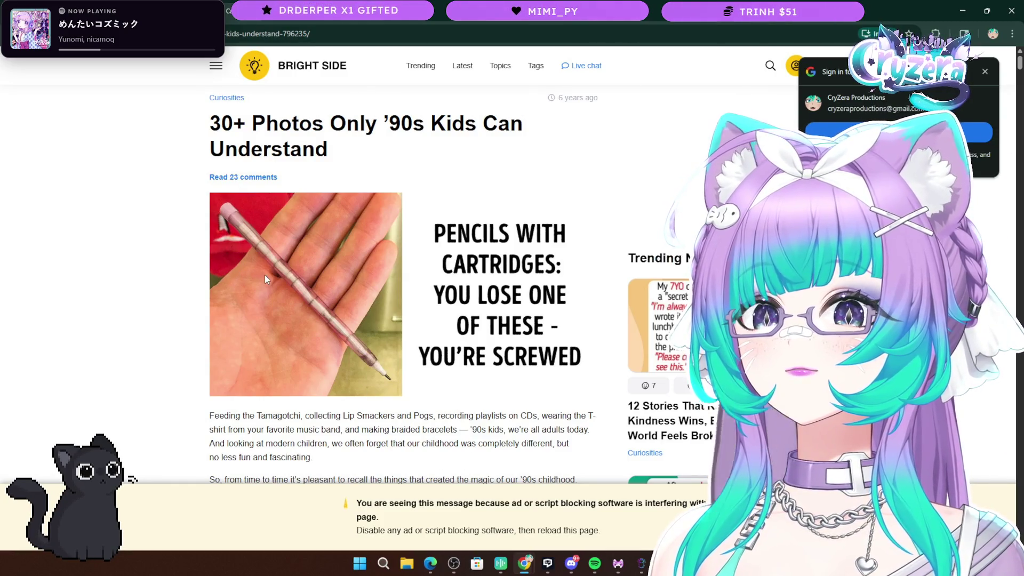
{"action": "scroll", "coordinate": [272, 268], "scroll_direction": "down", "scroll_amount": 6}
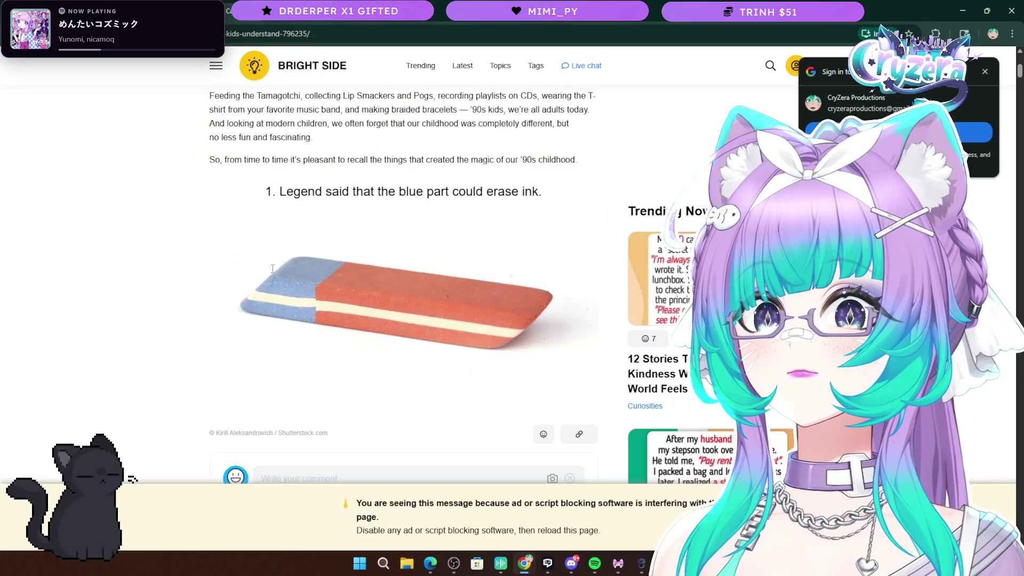
{"action": "scroll", "coordinate": [480, 241], "scroll_direction": "down", "scroll_amount": 8}
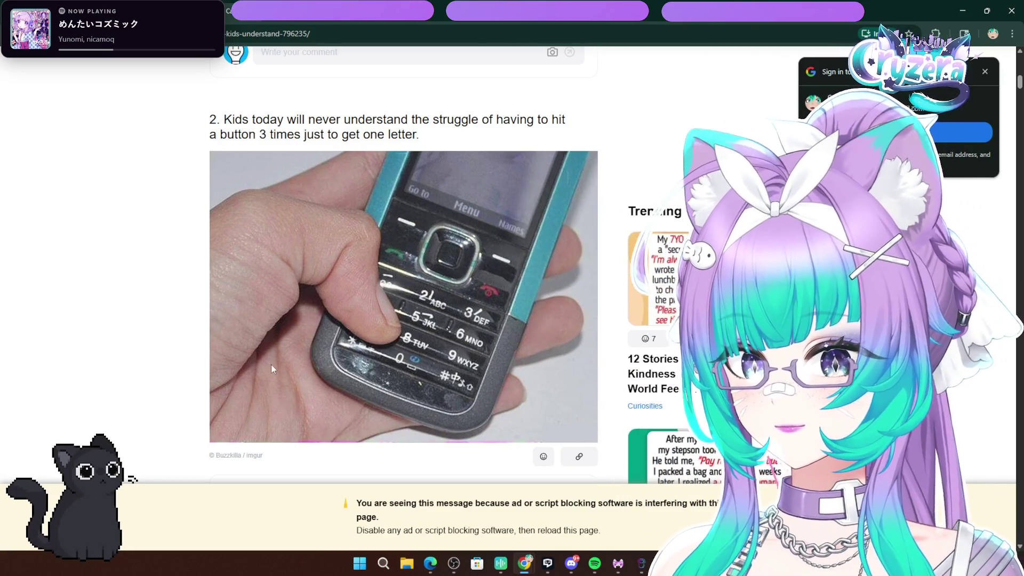
{"action": "scroll", "coordinate": [269, 274], "scroll_direction": "down", "scroll_amount": 4}
{"action": "scroll", "coordinate": [548, 234], "scroll_direction": "up", "scroll_amount": 4}
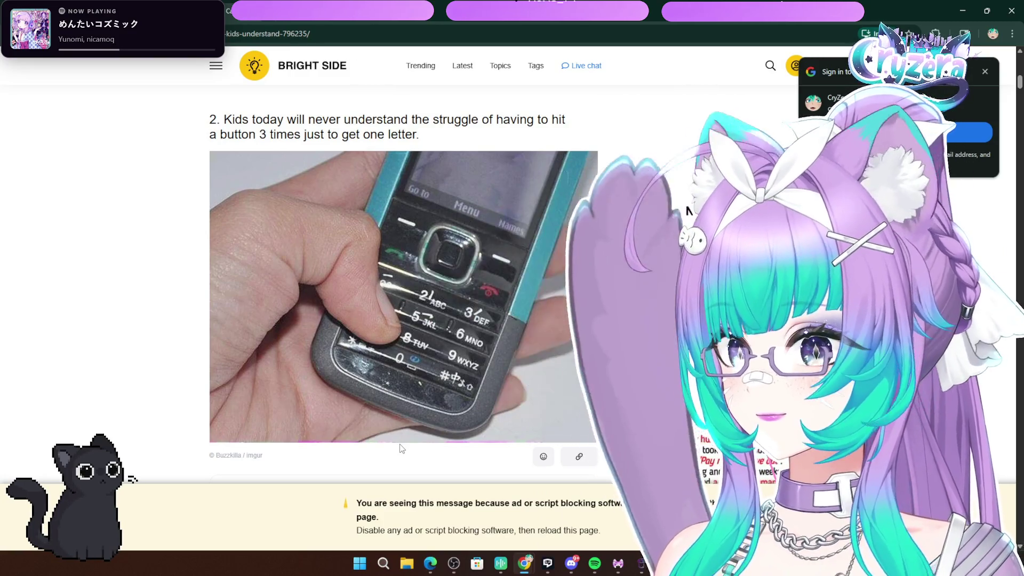
{"action": "scroll", "coordinate": [422, 353], "scroll_direction": "down", "scroll_amount": 2}
{"action": "scroll", "coordinate": [425, 361], "scroll_direction": "down", "scroll_amount": 3}
{"action": "scroll", "coordinate": [426, 360], "scroll_direction": "up", "scroll_amount": 3}
{"action": "scroll", "coordinate": [425, 362], "scroll_direction": "up", "scroll_amount": 5}
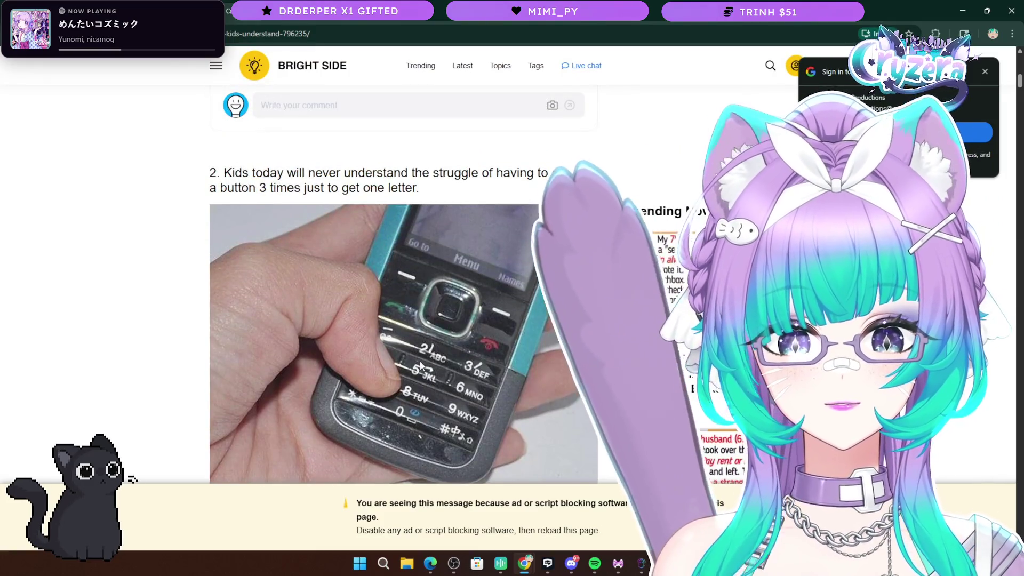
{"action": "scroll", "coordinate": [426, 363], "scroll_direction": "down", "scroll_amount": 10}
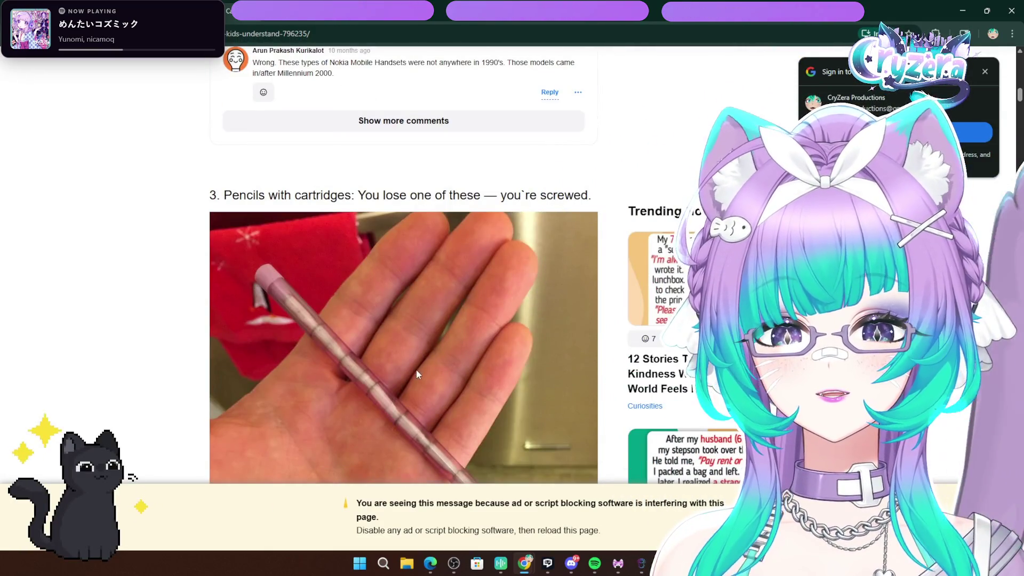
{"action": "scroll", "coordinate": [379, 376], "scroll_direction": "down", "scroll_amount": 5}
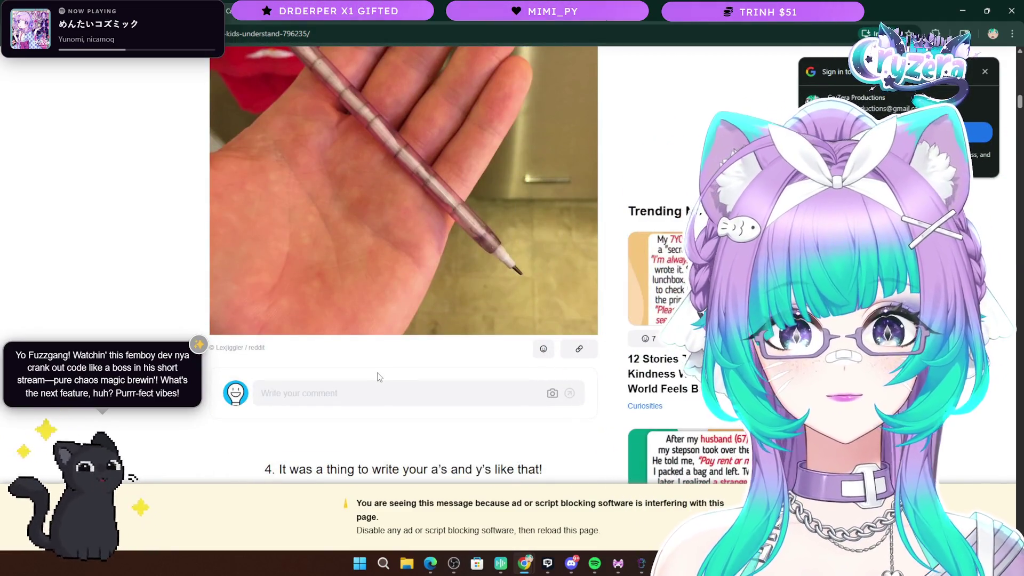
{"action": "scroll", "coordinate": [378, 373], "scroll_direction": "down", "scroll_amount": 7}
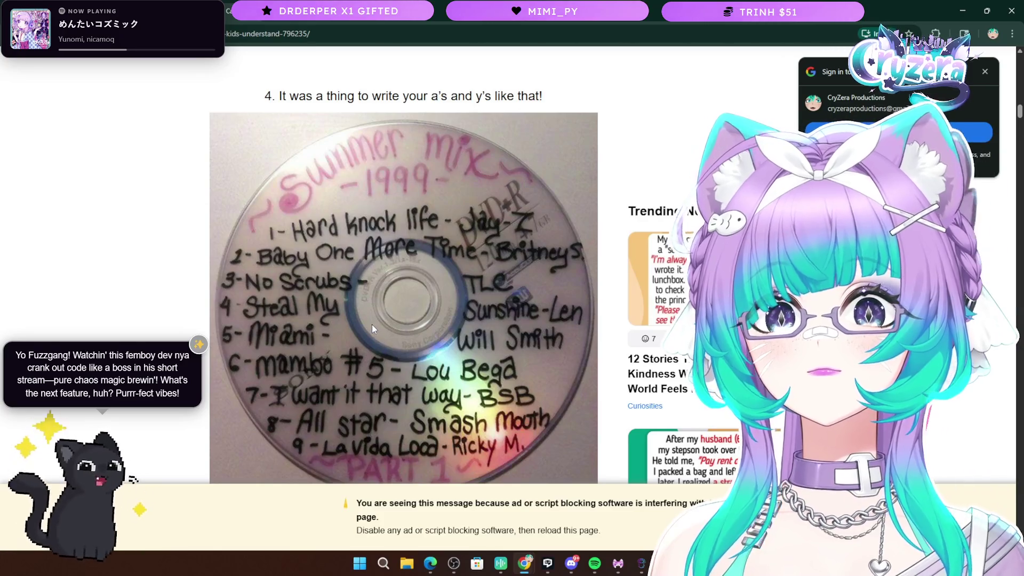
{"action": "scroll", "coordinate": [373, 324], "scroll_direction": "down", "scroll_amount": 1}
{"action": "scroll", "coordinate": [373, 324], "scroll_direction": "up", "scroll_amount": 1}
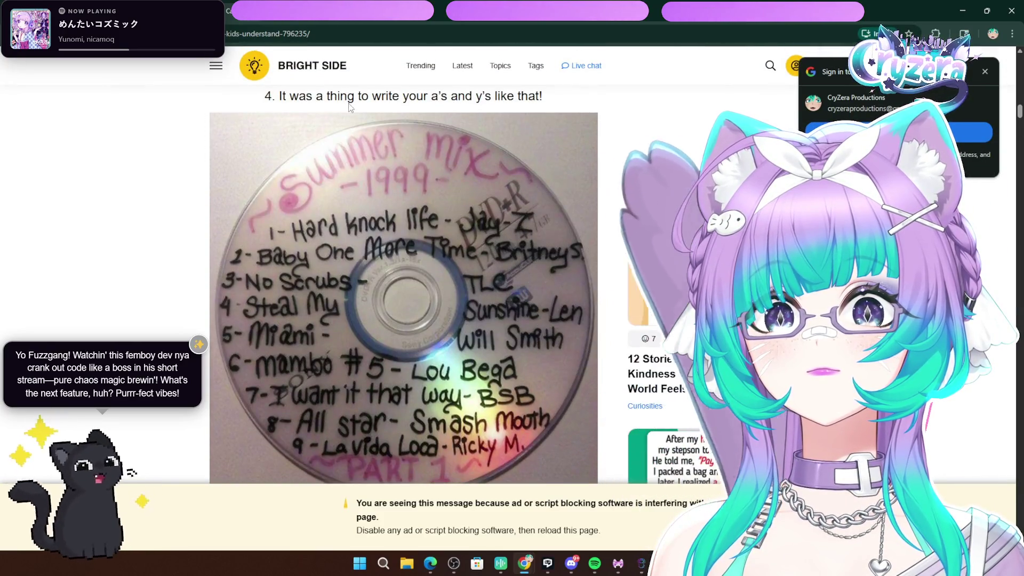
{"action": "scroll", "coordinate": [465, 210], "scroll_direction": "down", "scroll_amount": 1}
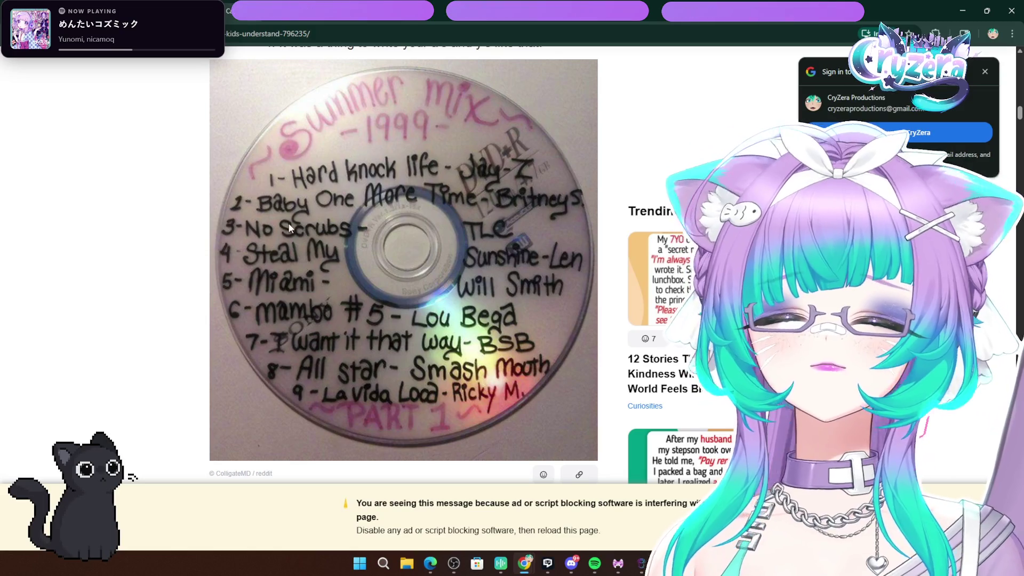
{"action": "scroll", "coordinate": [283, 228], "scroll_direction": "up", "scroll_amount": 3}
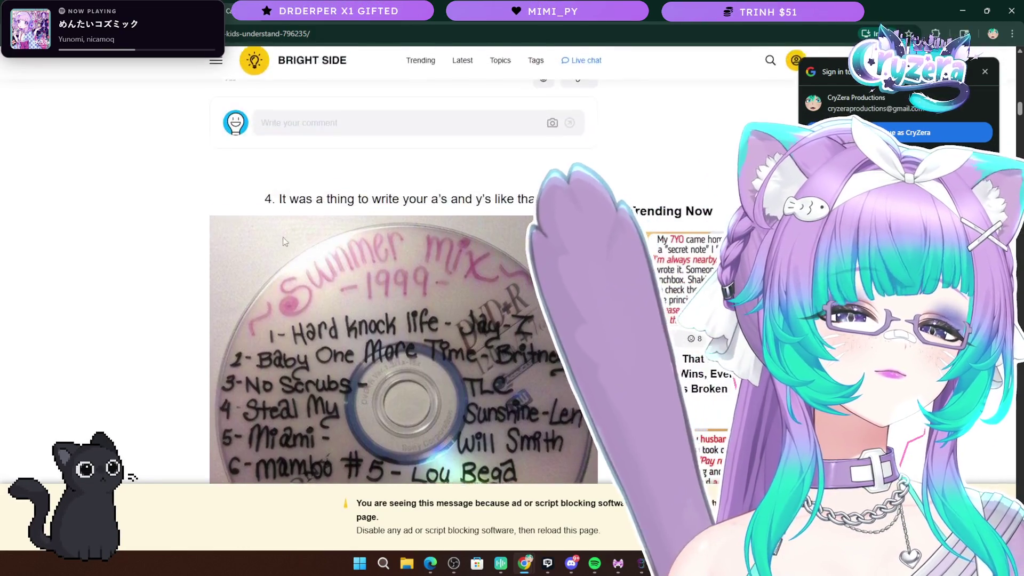
{"action": "left_click_drag", "start_coordinate": [280, 202], "coordinate": [396, 203]}
{"action": "left_click", "coordinate": [479, 208]}
Continue past the Trix shapes item 6 to entry 7, dads picking road-trip CDs
{"action": "scroll", "coordinate": [464, 229], "scroll_direction": "down", "scroll_amount": 3}
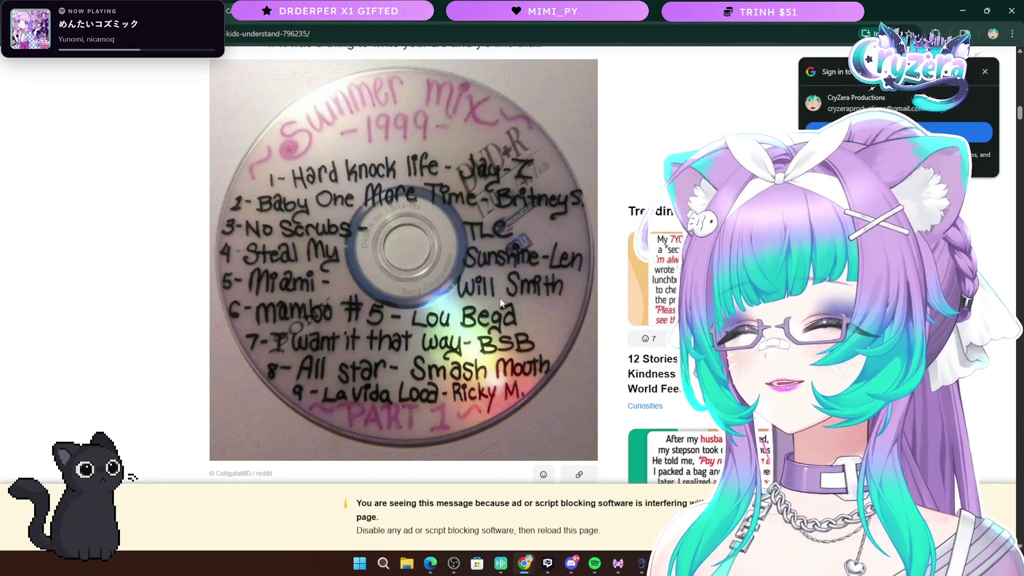
{"action": "scroll", "coordinate": [497, 298], "scroll_direction": "down", "scroll_amount": 4}
{"action": "scroll", "coordinate": [345, 347], "scroll_direction": "up", "scroll_amount": 3}
{"action": "scroll", "coordinate": [344, 352], "scroll_direction": "down", "scroll_amount": 5}
{"action": "scroll", "coordinate": [468, 359], "scroll_direction": "up", "scroll_amount": 7}
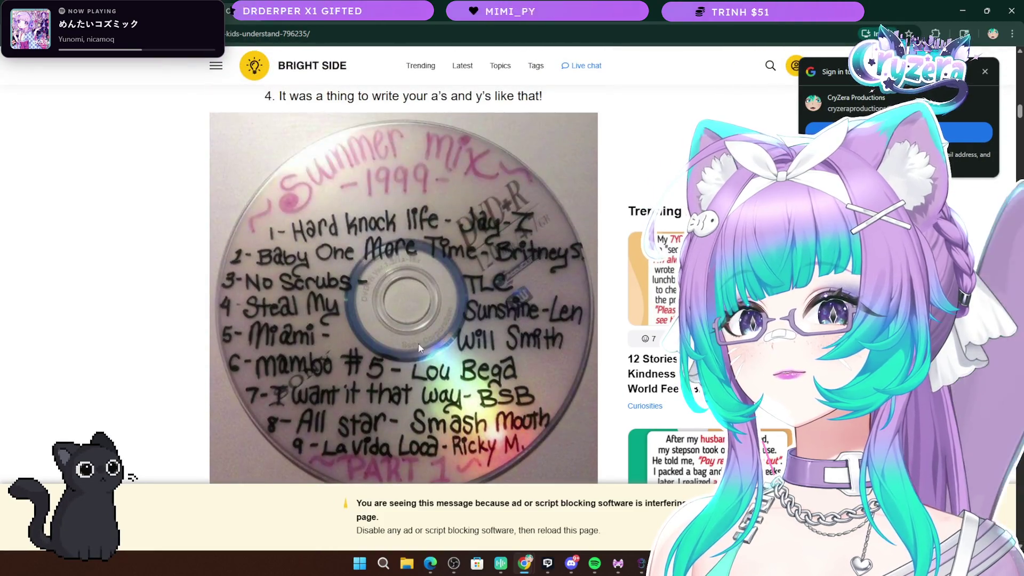
{"action": "scroll", "coordinate": [274, 319], "scroll_direction": "down", "scroll_amount": 2}
{"action": "scroll", "coordinate": [347, 320], "scroll_direction": "down", "scroll_amount": 4}
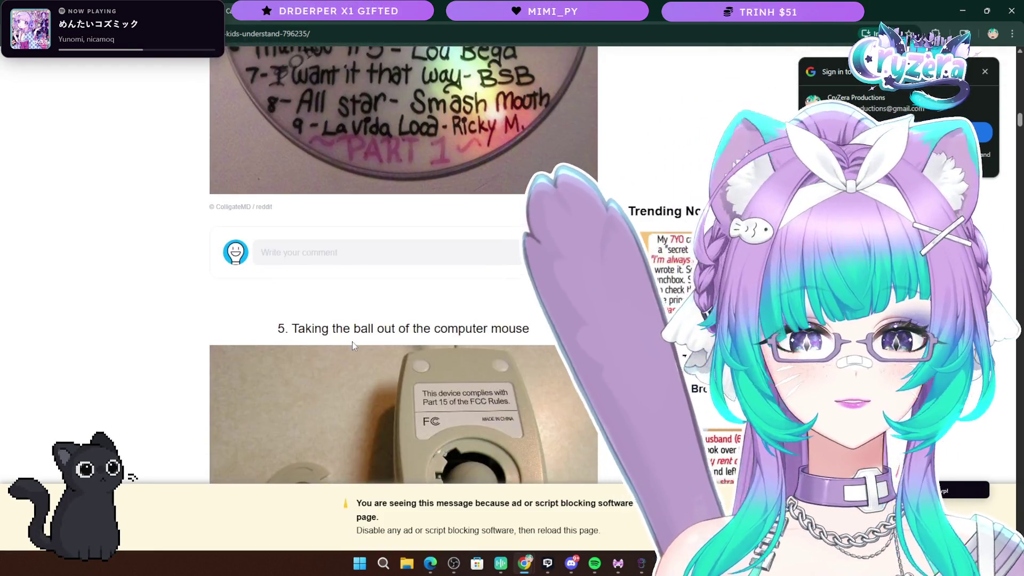
{"action": "scroll", "coordinate": [344, 302], "scroll_direction": "down", "scroll_amount": 7}
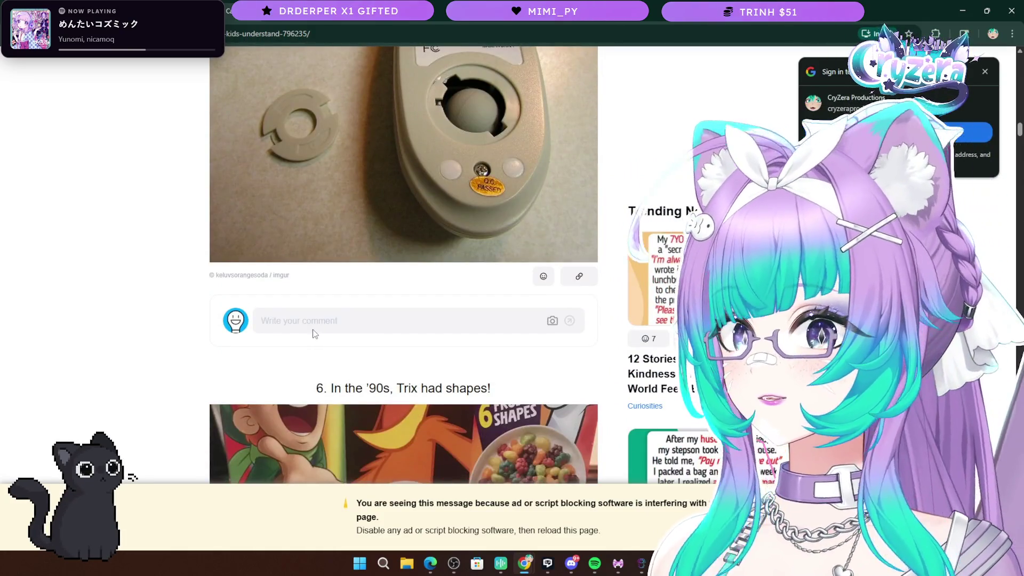
{"action": "scroll", "coordinate": [315, 334], "scroll_direction": "down", "scroll_amount": 6}
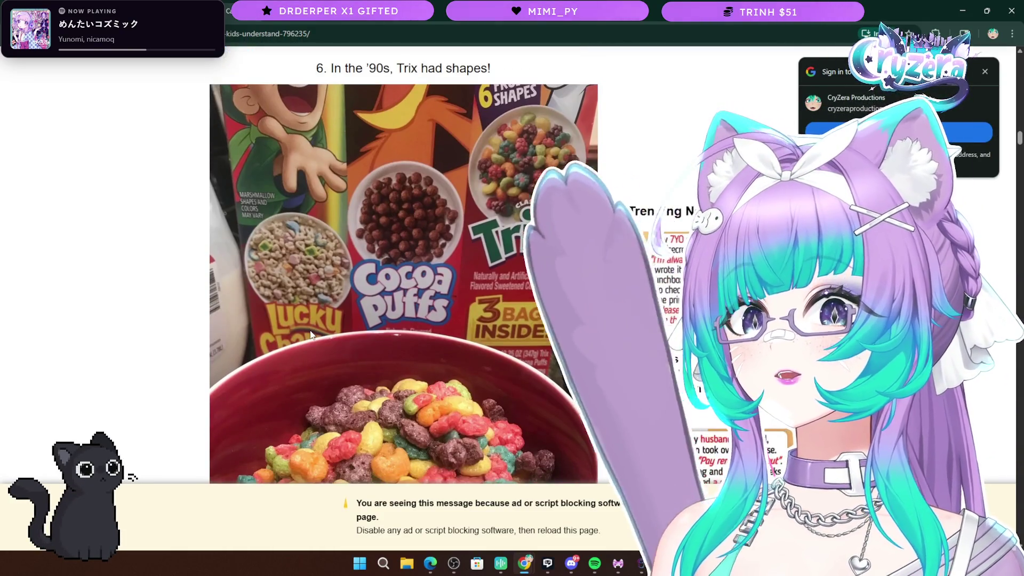
{"action": "scroll", "coordinate": [310, 332], "scroll_direction": "down", "scroll_amount": 2}
{"action": "scroll", "coordinate": [462, 405], "scroll_direction": "down", "scroll_amount": 2}
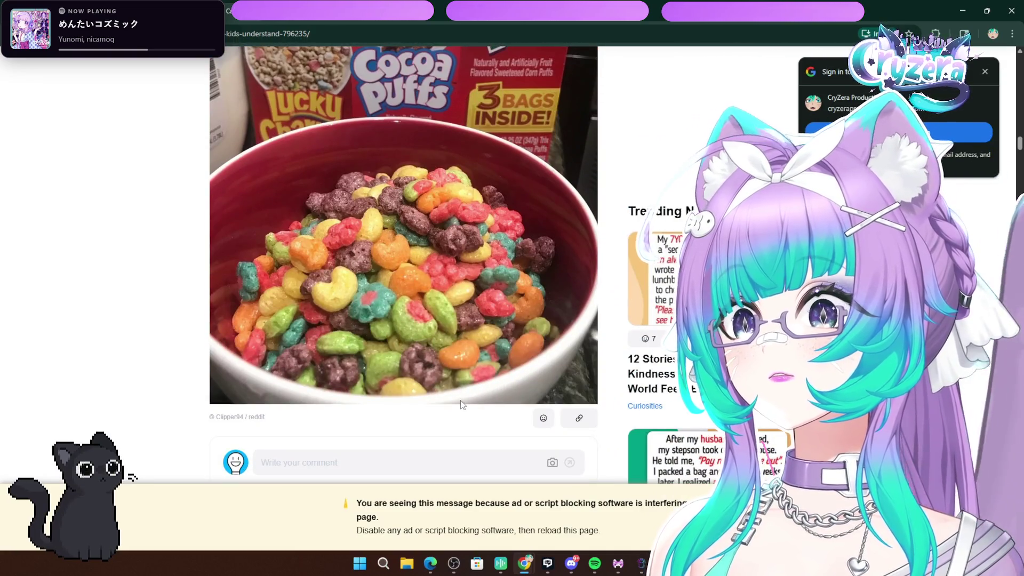
{"action": "scroll", "coordinate": [462, 405], "scroll_direction": "up", "scroll_amount": 6}
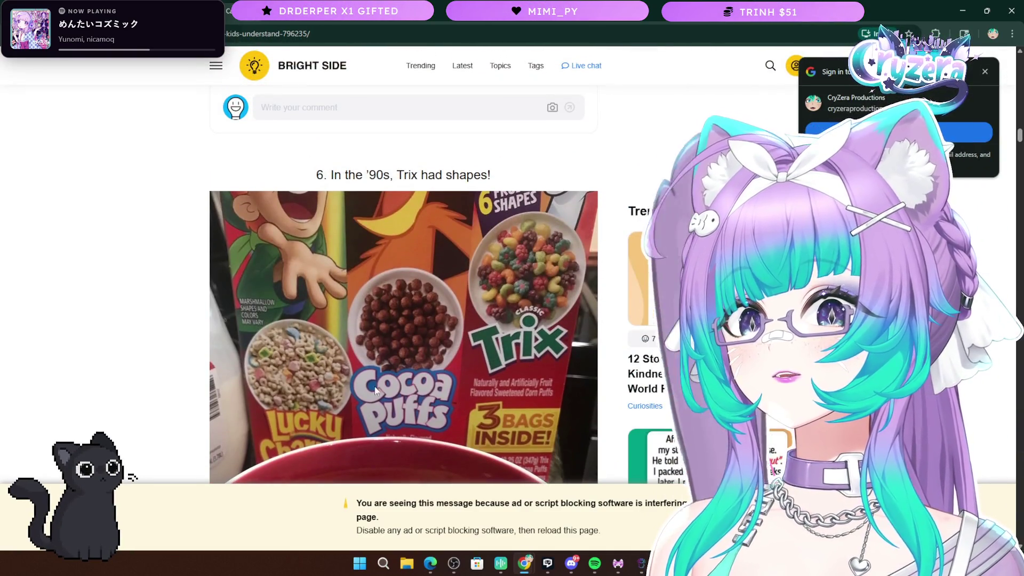
{"action": "scroll", "coordinate": [401, 391], "scroll_direction": "down", "scroll_amount": 6}
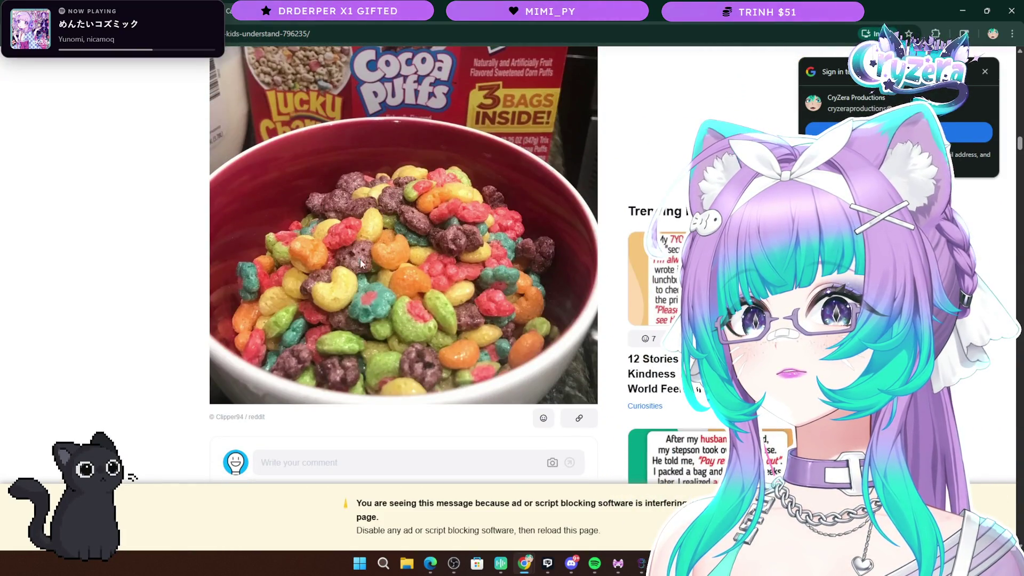
{"action": "scroll", "coordinate": [368, 282], "scroll_direction": "up", "scroll_amount": 4}
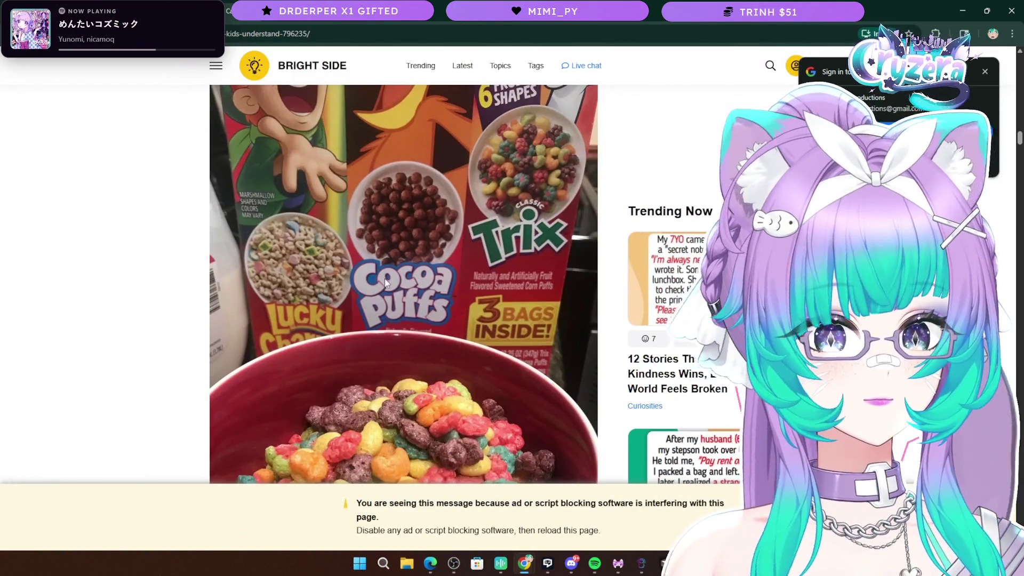
{"action": "scroll", "coordinate": [385, 282], "scroll_direction": "down", "scroll_amount": 10}
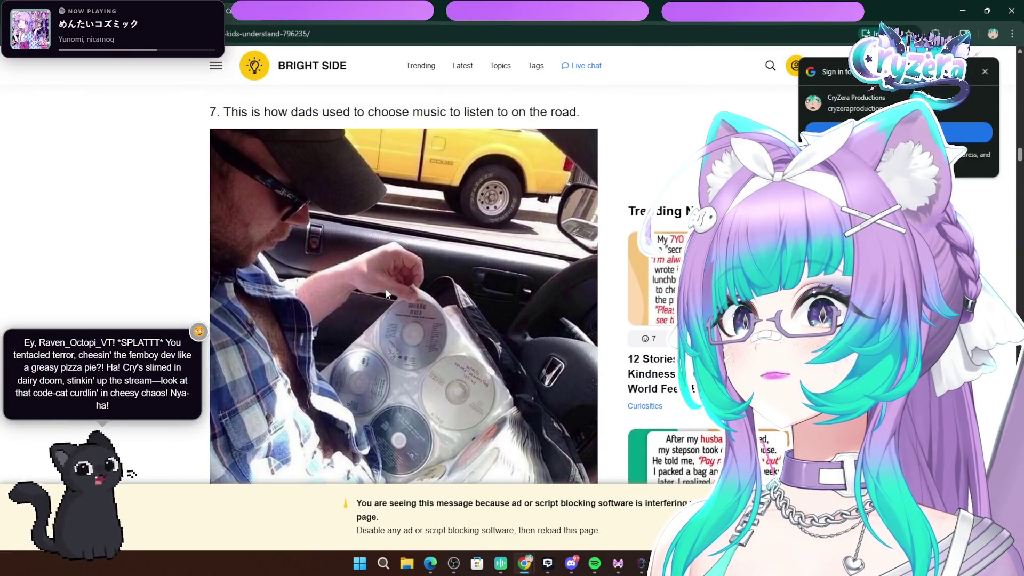
Return to the '90s Trix shapes item, then open a new blank tab ready for a search
{"action": "scroll", "coordinate": [420, 316], "scroll_direction": "down", "scroll_amount": 8}
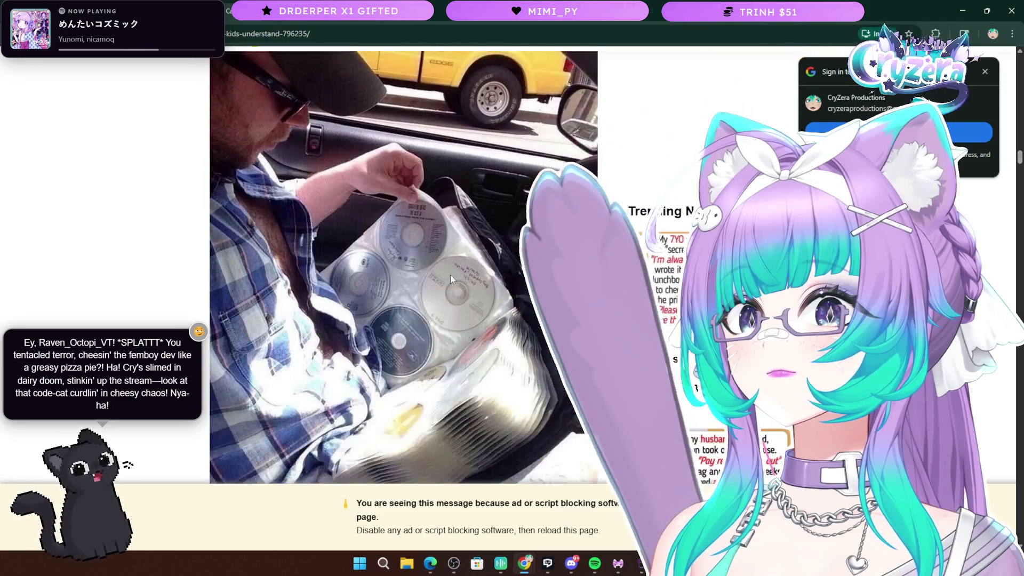
{"action": "scroll", "coordinate": [421, 316], "scroll_direction": "down", "scroll_amount": 12}
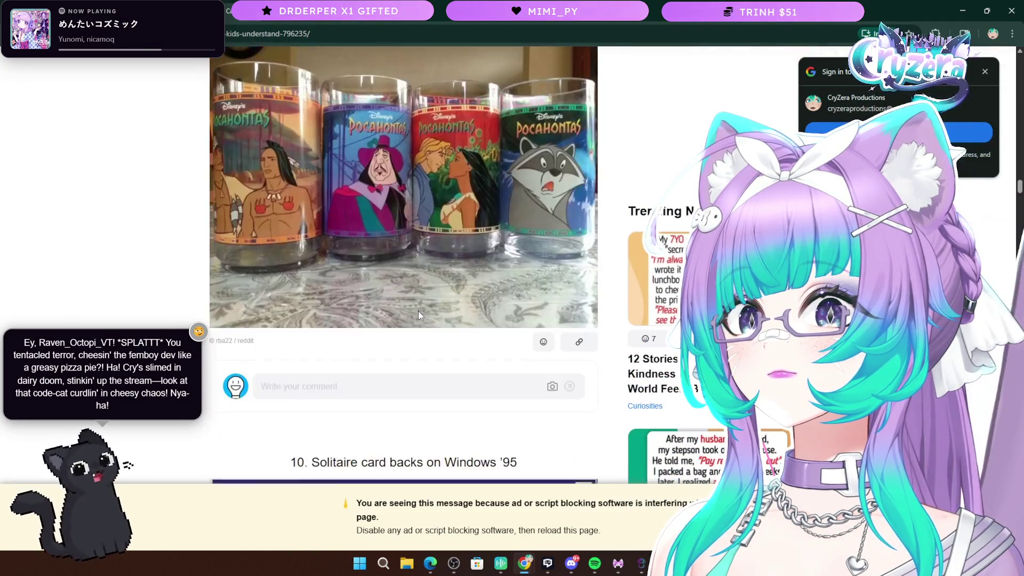
{"action": "scroll", "coordinate": [418, 316], "scroll_direction": "down", "scroll_amount": 6}
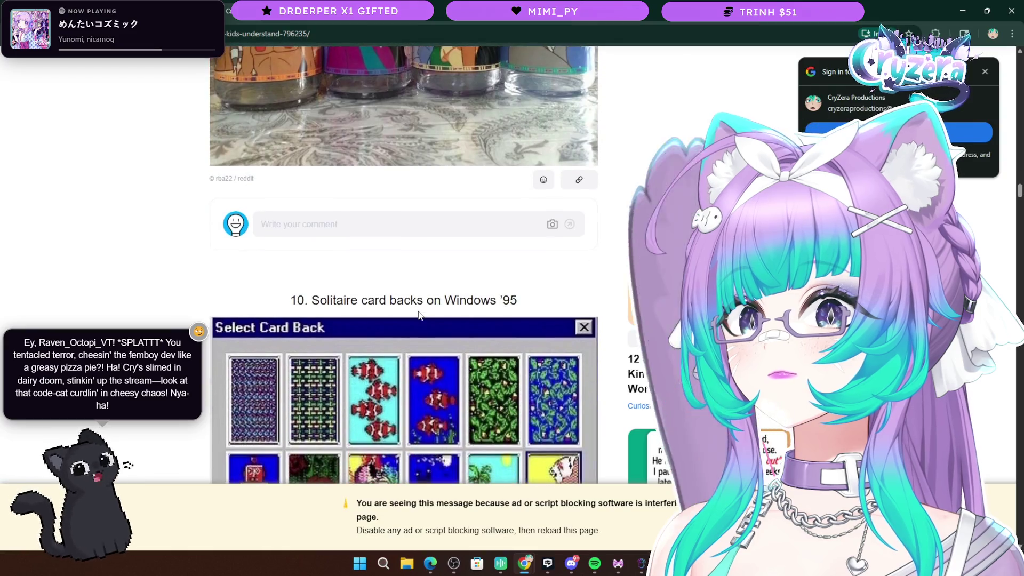
{"action": "scroll", "coordinate": [418, 315], "scroll_direction": "up", "scroll_amount": 2}
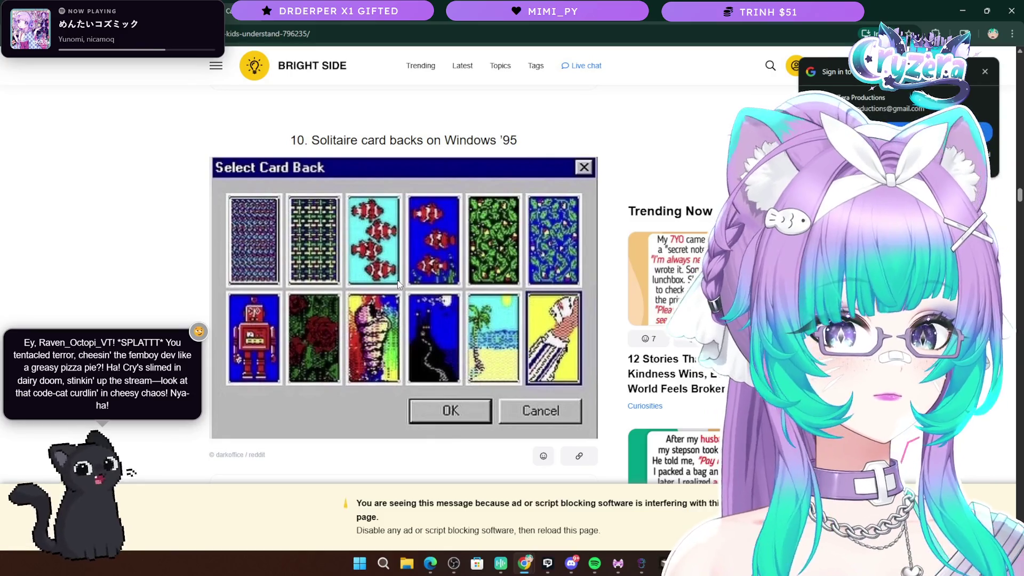
{"action": "scroll", "coordinate": [399, 285], "scroll_direction": "down", "scroll_amount": 8}
{"action": "scroll", "coordinate": [395, 285], "scroll_direction": "up", "scroll_amount": 2}
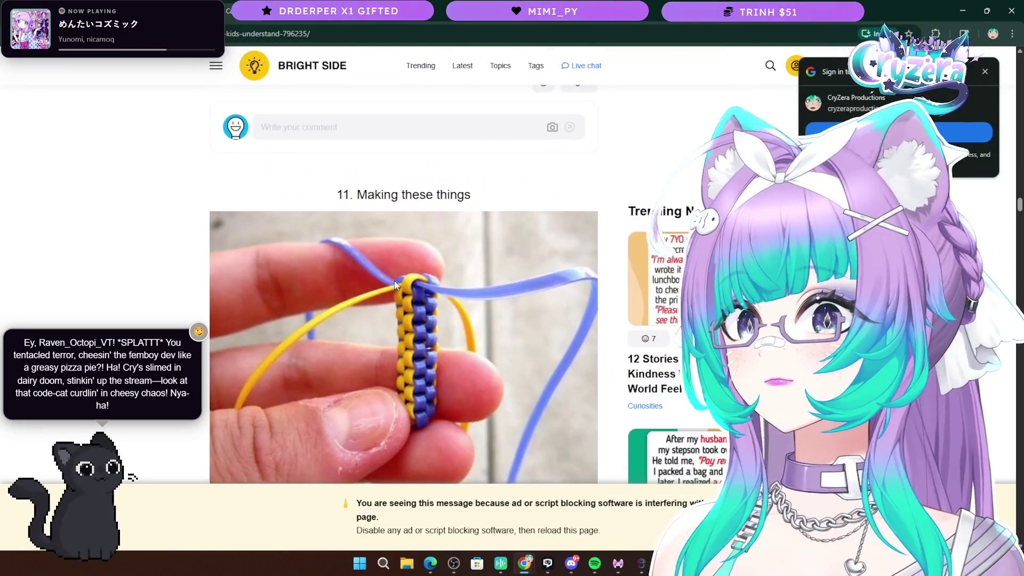
{"action": "scroll", "coordinate": [394, 284], "scroll_direction": "down", "scroll_amount": 10}
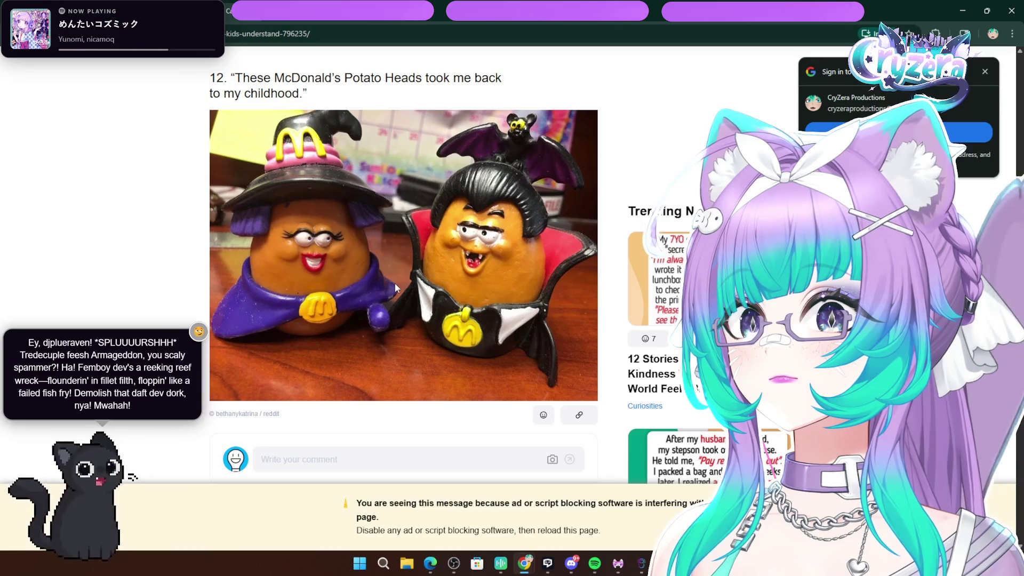
{"action": "scroll", "coordinate": [395, 288], "scroll_direction": "down", "scroll_amount": 9}
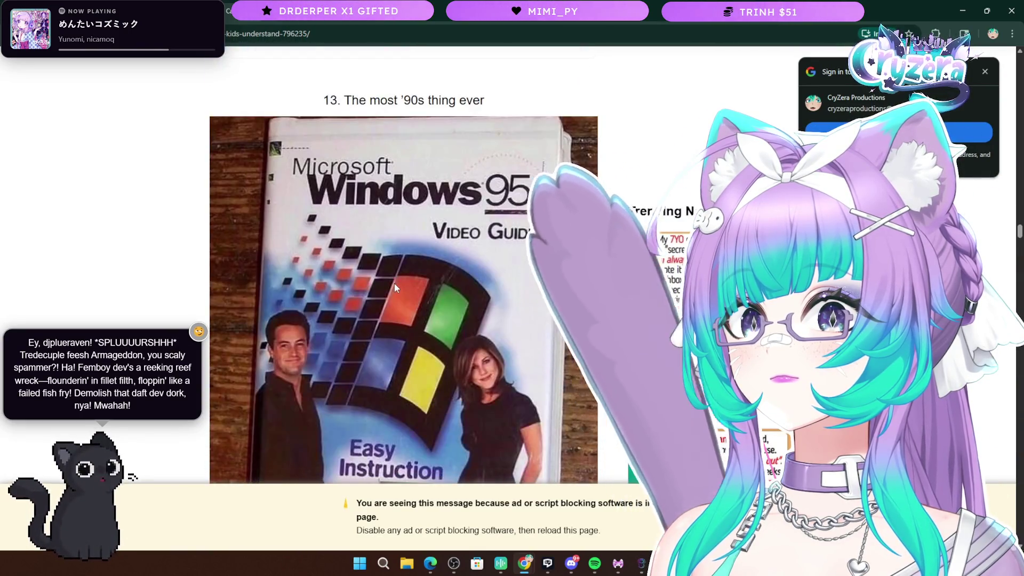
{"action": "scroll", "coordinate": [395, 288], "scroll_direction": "down", "scroll_amount": 1}
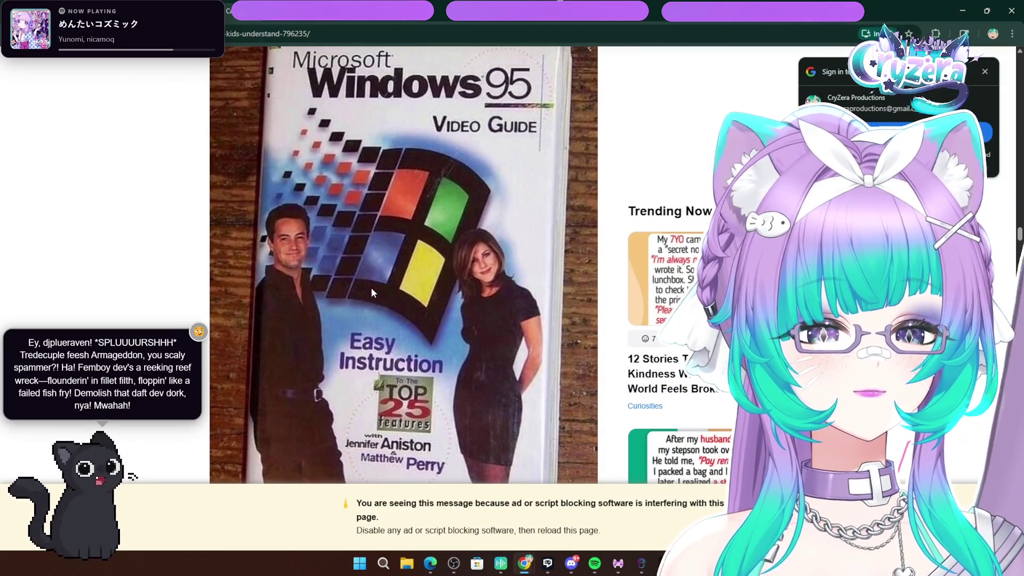
{"action": "scroll", "coordinate": [367, 293], "scroll_direction": "up", "scroll_amount": 15}
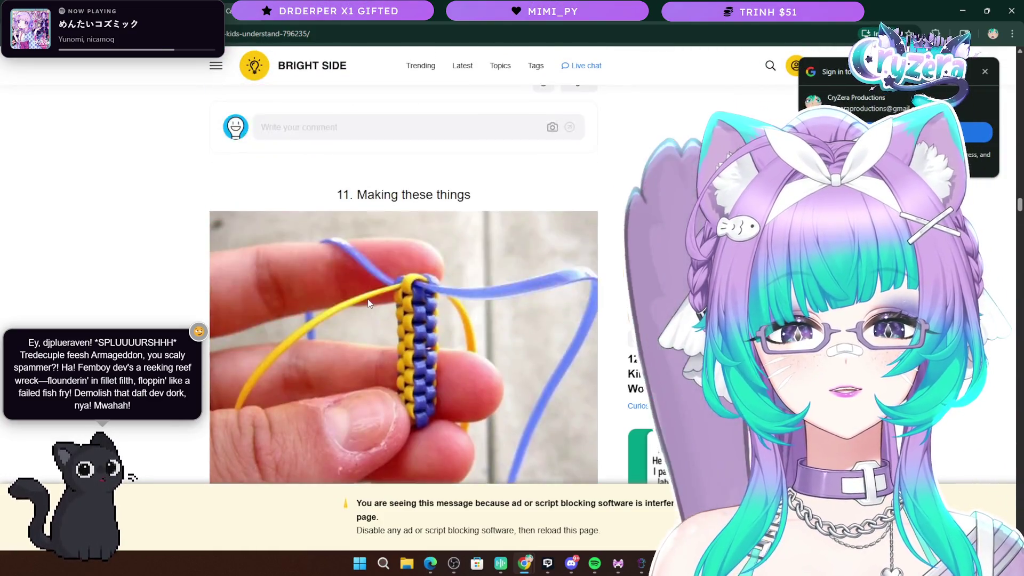
{"action": "scroll", "coordinate": [368, 303], "scroll_direction": "up", "scroll_amount": 20}
{"action": "scroll", "coordinate": [367, 302], "scroll_direction": "up", "scroll_amount": 8}
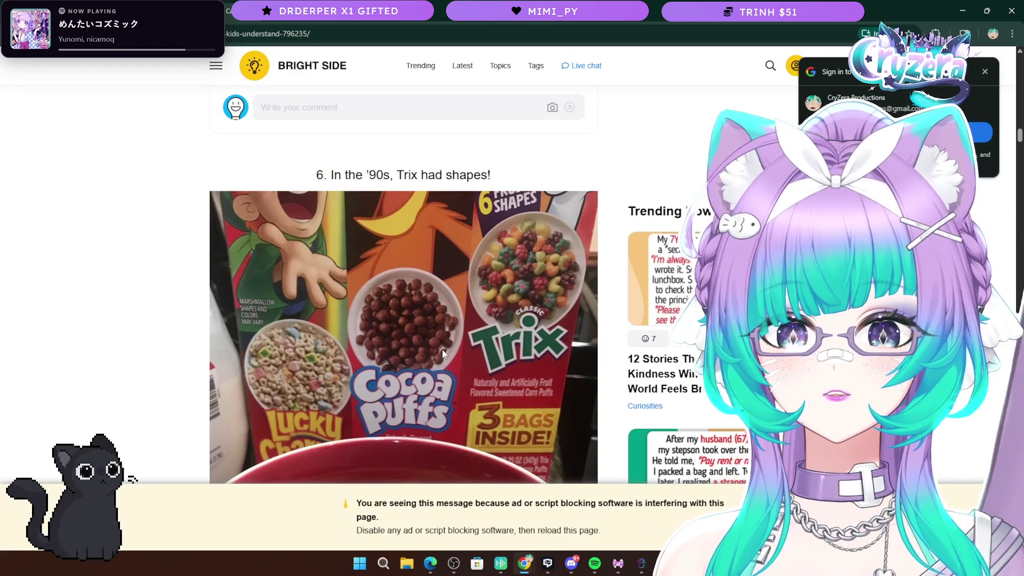
{"action": "key", "text": "ctrl+t"}
{"action": "left_click", "coordinate": [265, 30]}
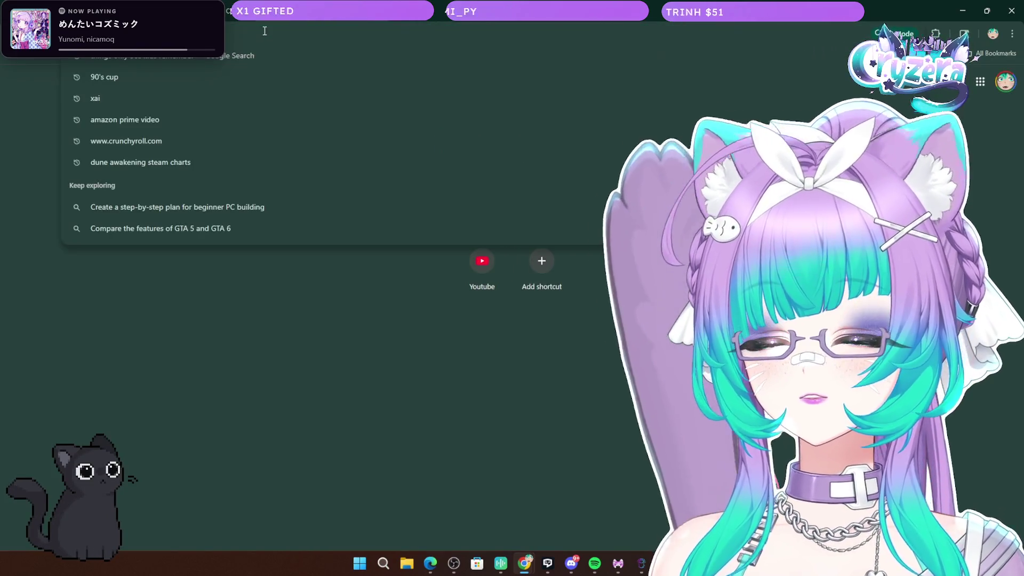
Search Google for 'trix cereal' and preview several Trix cereal image results
{"action": "type", "text": "trix"}
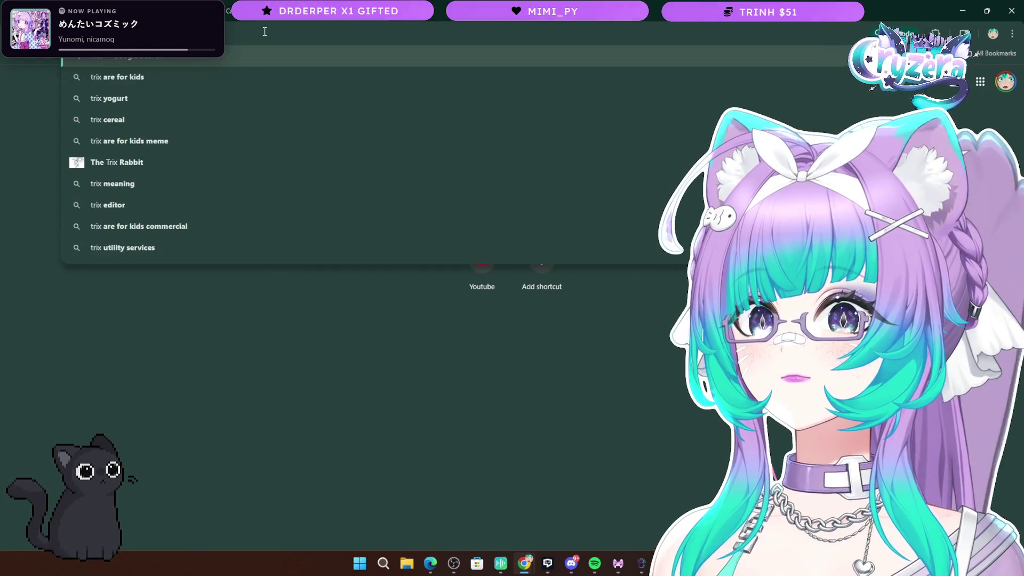
{"action": "key", "text": "Return"}
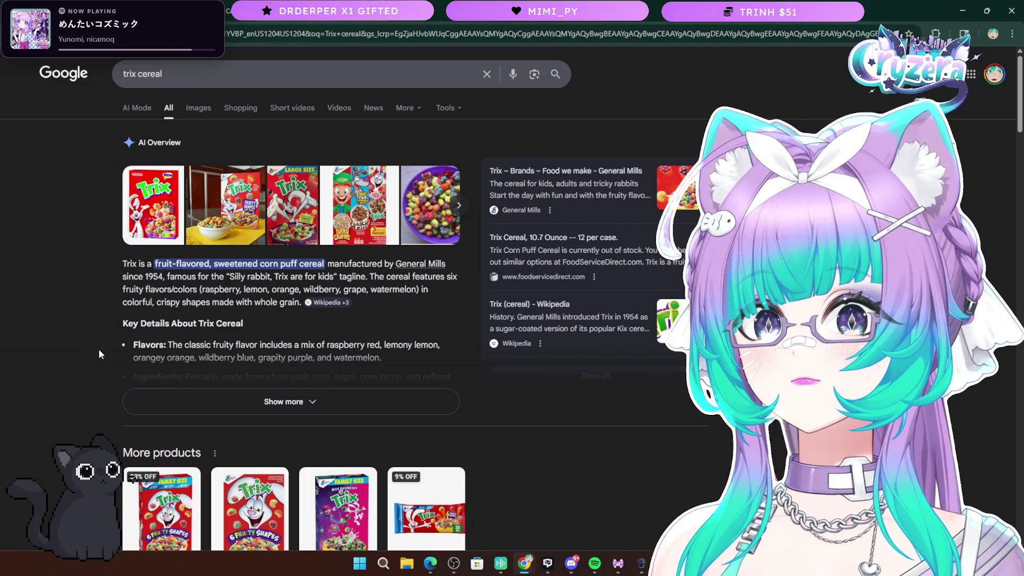
{"action": "scroll", "coordinate": [99, 353], "scroll_direction": "down", "scroll_amount": 4}
{"action": "mouse_move", "coordinate": [173, 301]}
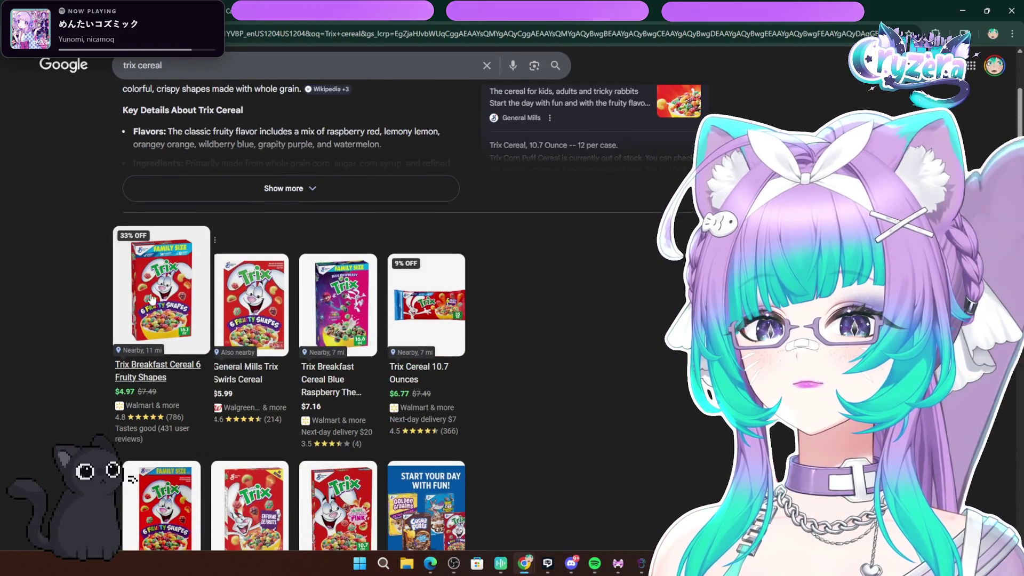
{"action": "scroll", "coordinate": [153, 297], "scroll_direction": "down", "scroll_amount": 3}
{"action": "scroll", "coordinate": [160, 299], "scroll_direction": "up", "scroll_amount": 7}
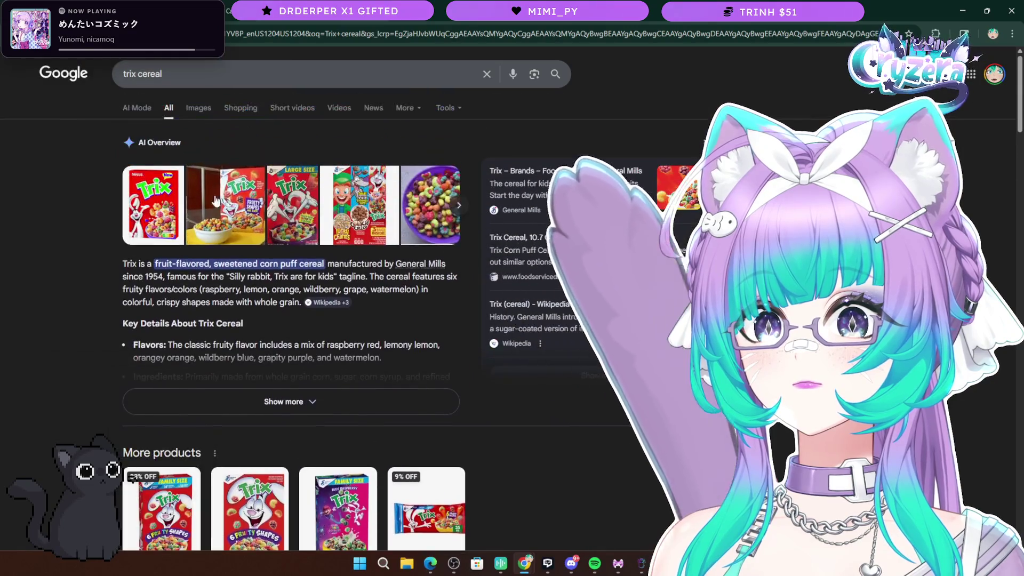
{"action": "left_click", "coordinate": [198, 108]}
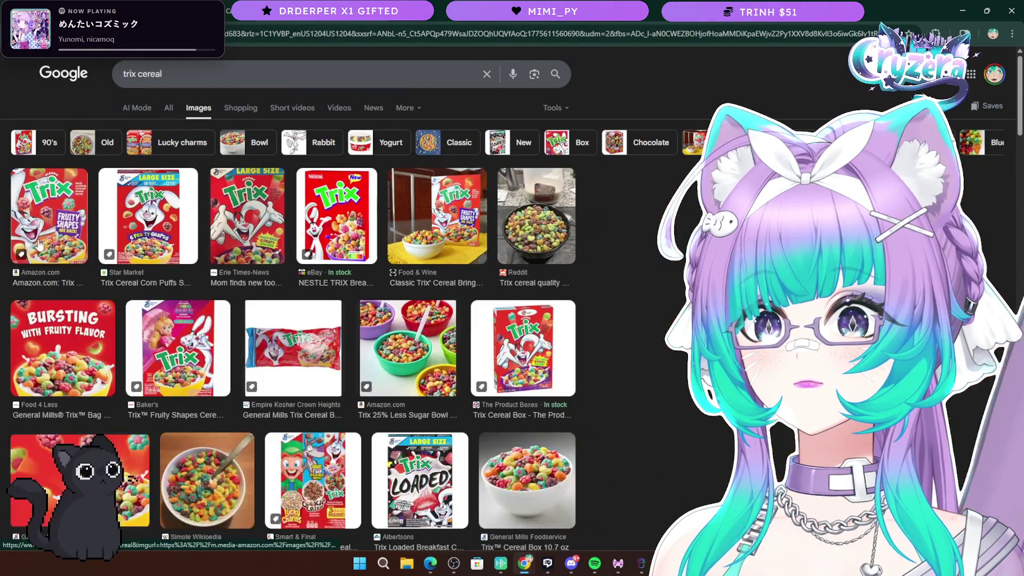
{"action": "left_click", "coordinate": [48, 243]}
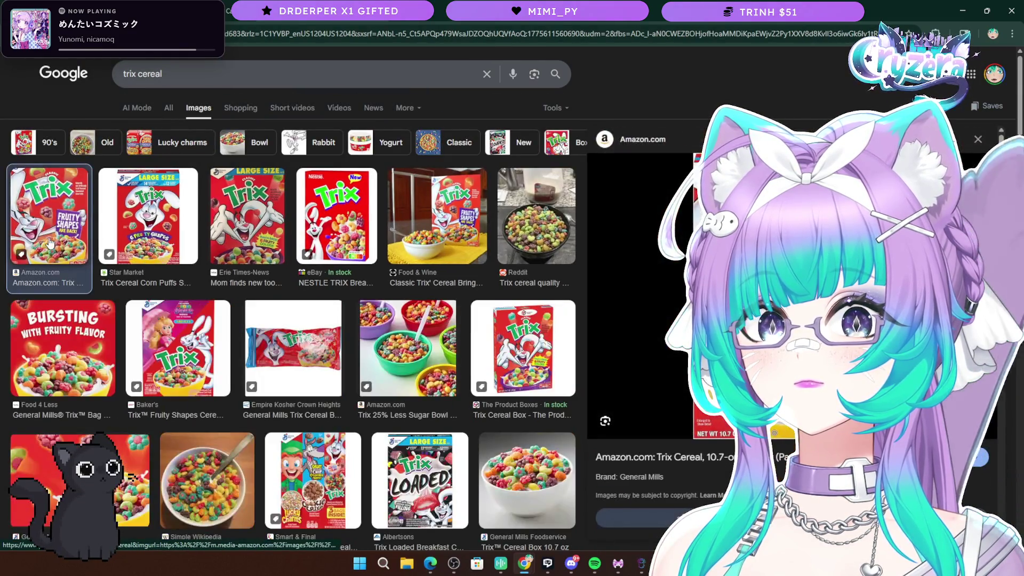
{"action": "left_click", "coordinate": [533, 224]}
{"action": "left_click", "coordinate": [454, 227]}
{"action": "key", "text": "Right"}
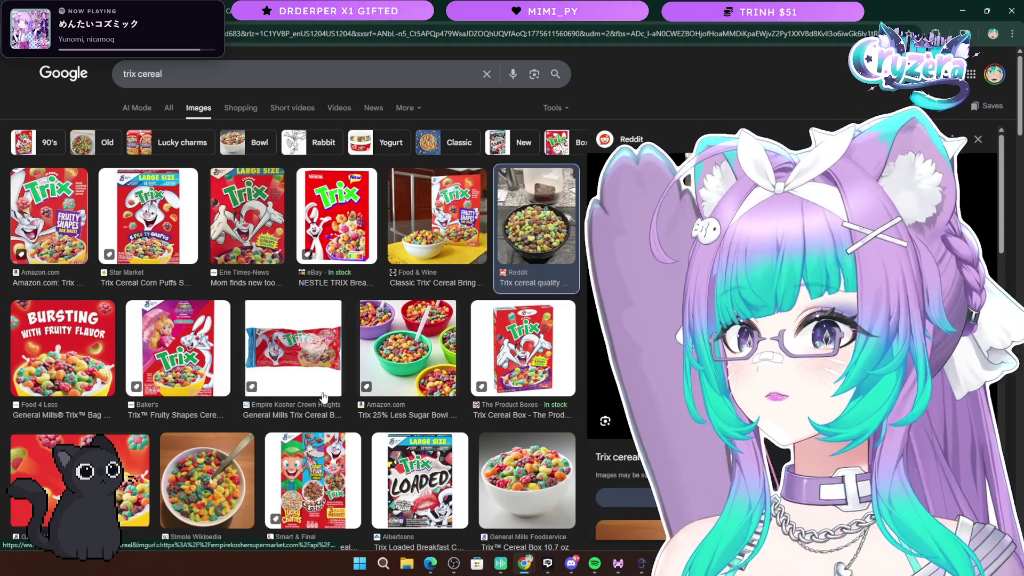
Return to the Bright Side '90s article at entry 9's Pocahontas cups
{"action": "key", "text": "alt+Left"}
{"action": "scroll", "coordinate": [424, 378], "scroll_direction": "down", "scroll_amount": 10}
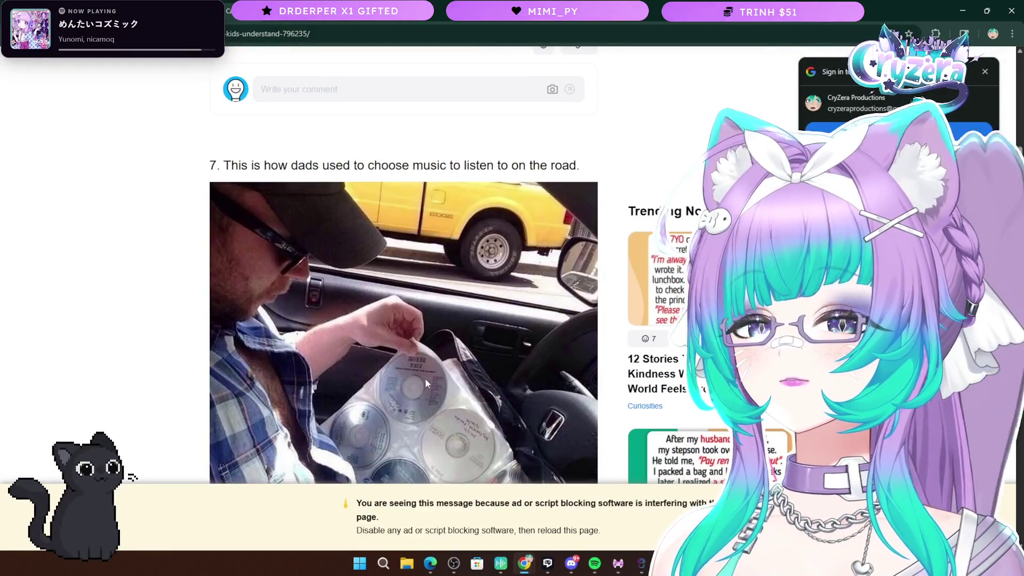
{"action": "scroll", "coordinate": [422, 373], "scroll_direction": "up", "scroll_amount": 10}
{"action": "key", "text": "alt+Right"}
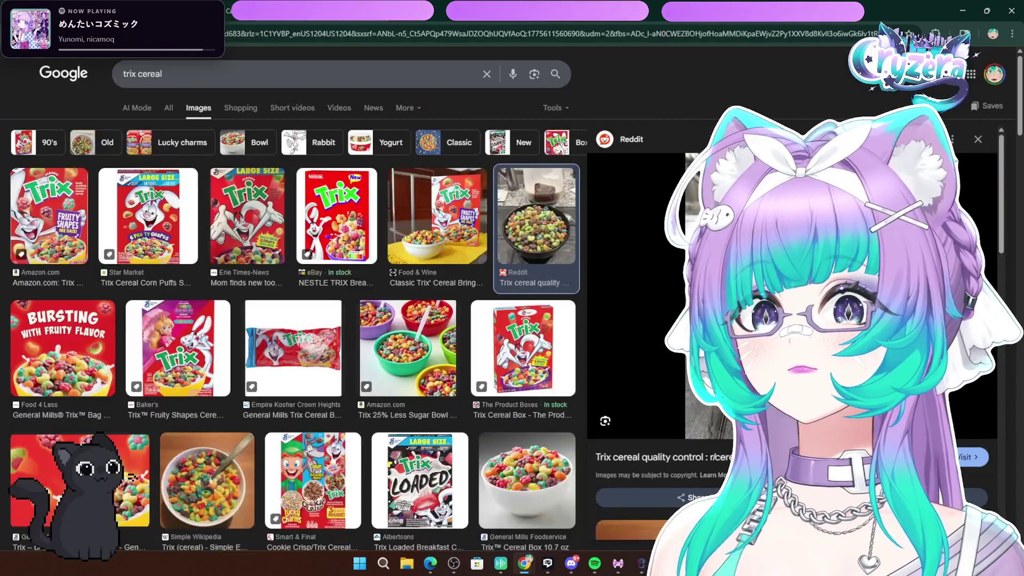
{"action": "key", "text": "alt+Left"}
{"action": "scroll", "coordinate": [342, 463], "scroll_direction": "down", "scroll_amount": 15}
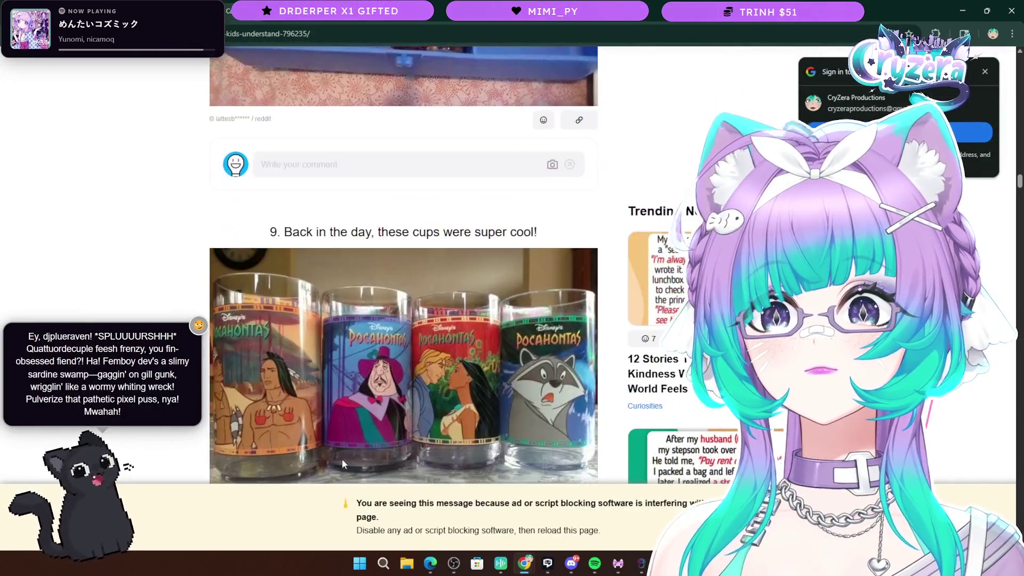
Scroll through items 14 and 15, briefly selecting item 14's caption and item 15's heading
{"action": "scroll", "coordinate": [342, 463], "scroll_direction": "down", "scroll_amount": 20}
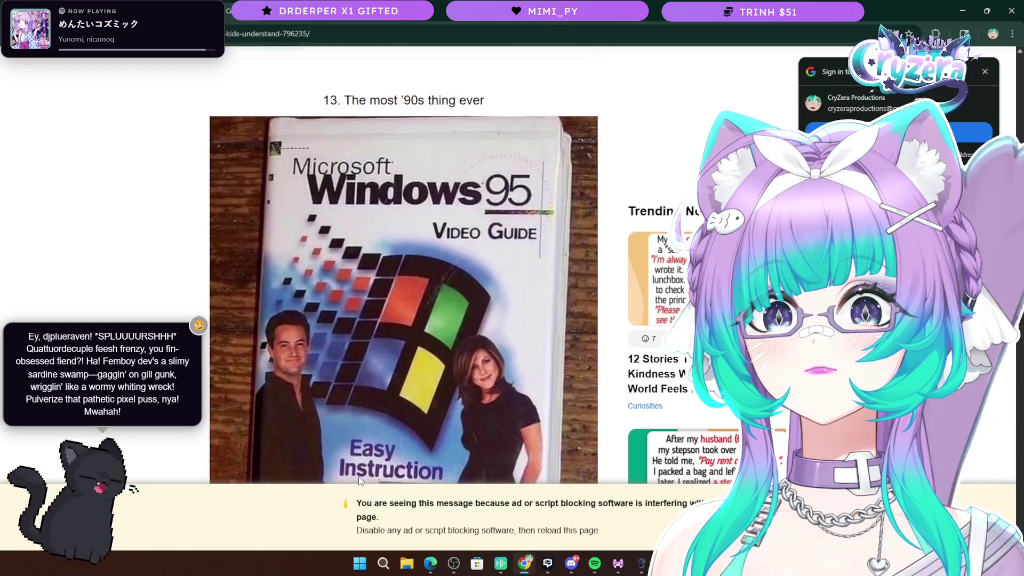
{"action": "scroll", "coordinate": [359, 479], "scroll_direction": "down", "scroll_amount": 10}
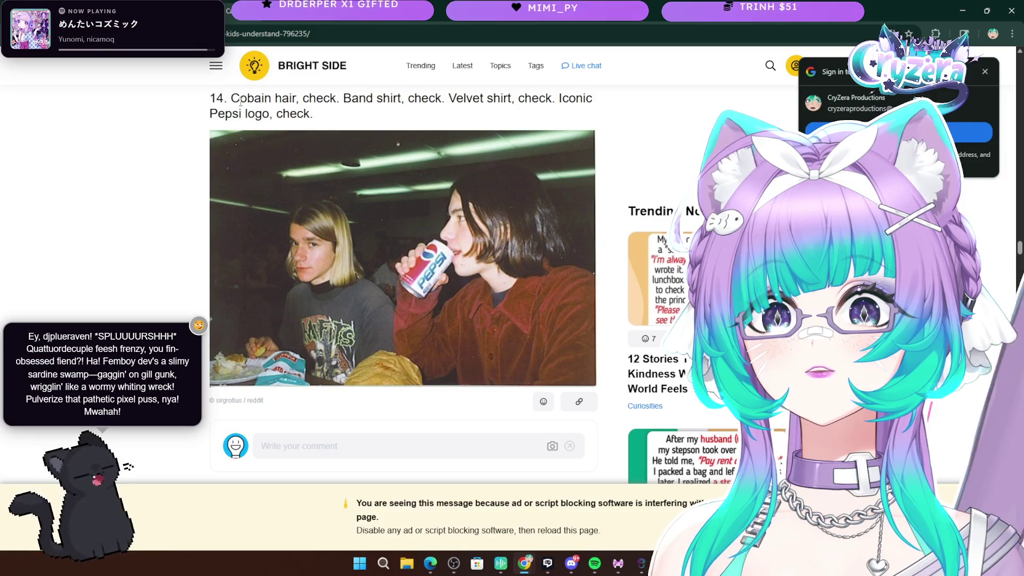
{"action": "left_click_drag", "start_coordinate": [229, 101], "coordinate": [347, 112]}
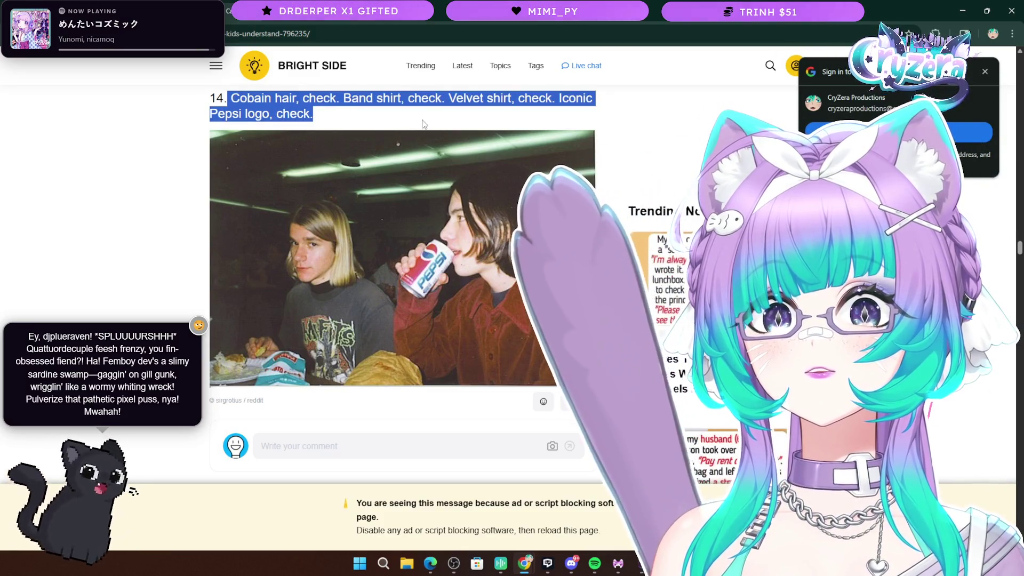
{"action": "left_click", "coordinate": [405, 150]}
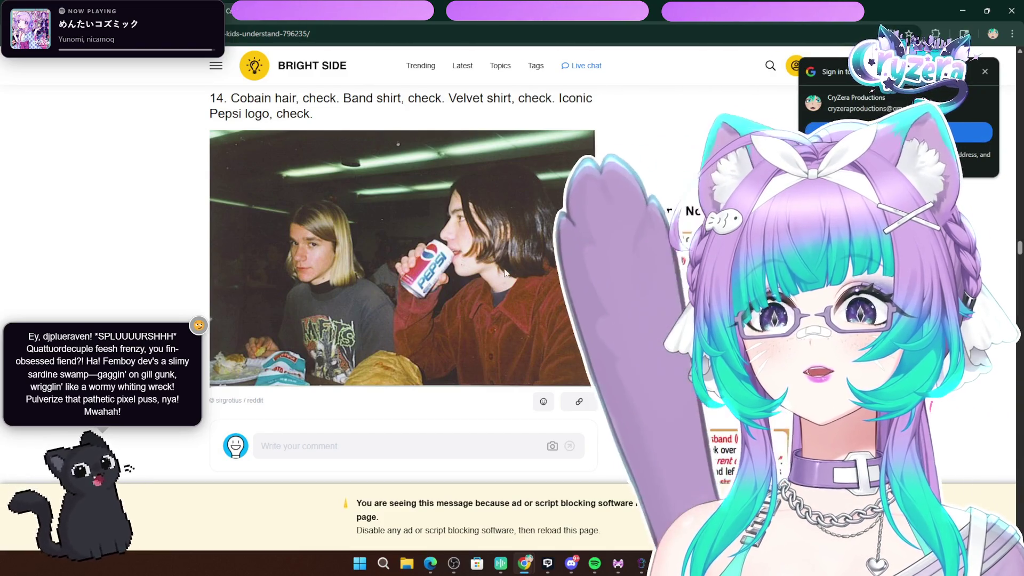
{"action": "scroll", "coordinate": [427, 256], "scroll_direction": "down", "scroll_amount": 5}
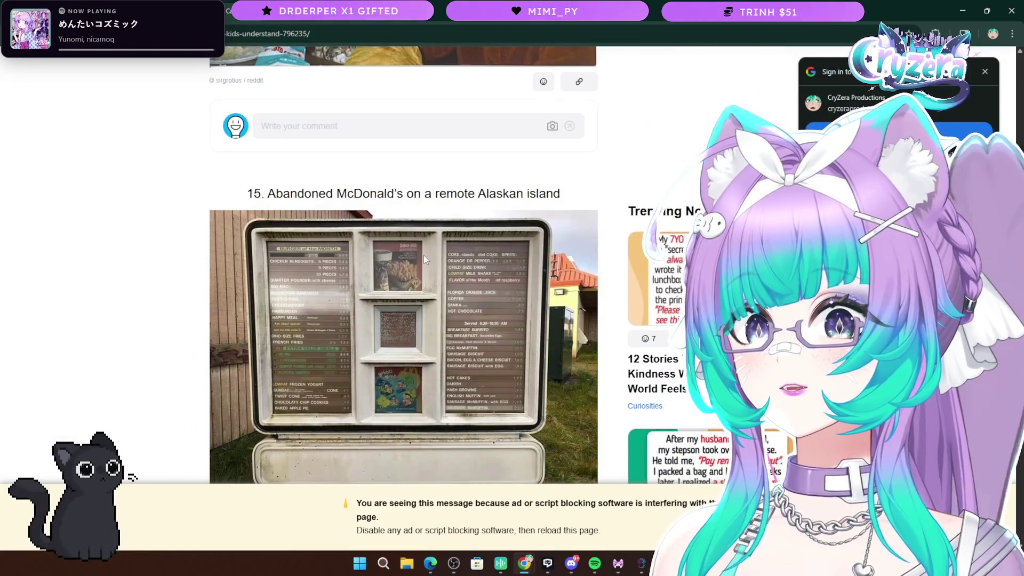
{"action": "scroll", "coordinate": [423, 255], "scroll_direction": "down", "scroll_amount": 4}
{"action": "scroll", "coordinate": [424, 254], "scroll_direction": "up", "scroll_amount": 9}
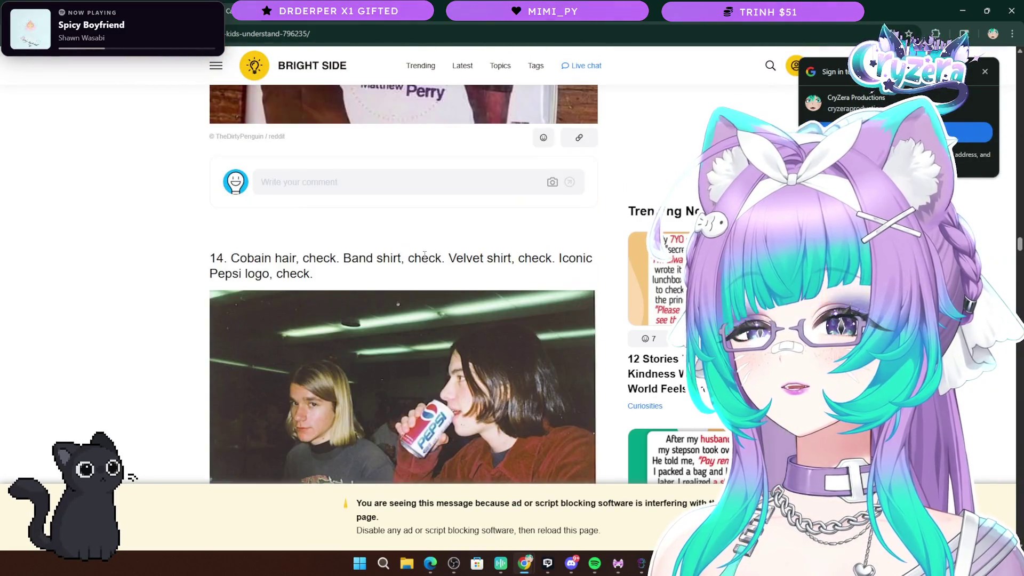
{"action": "scroll", "coordinate": [424, 257], "scroll_direction": "down", "scroll_amount": 12}
{"action": "scroll", "coordinate": [421, 260], "scroll_direction": "up", "scroll_amount": 4}
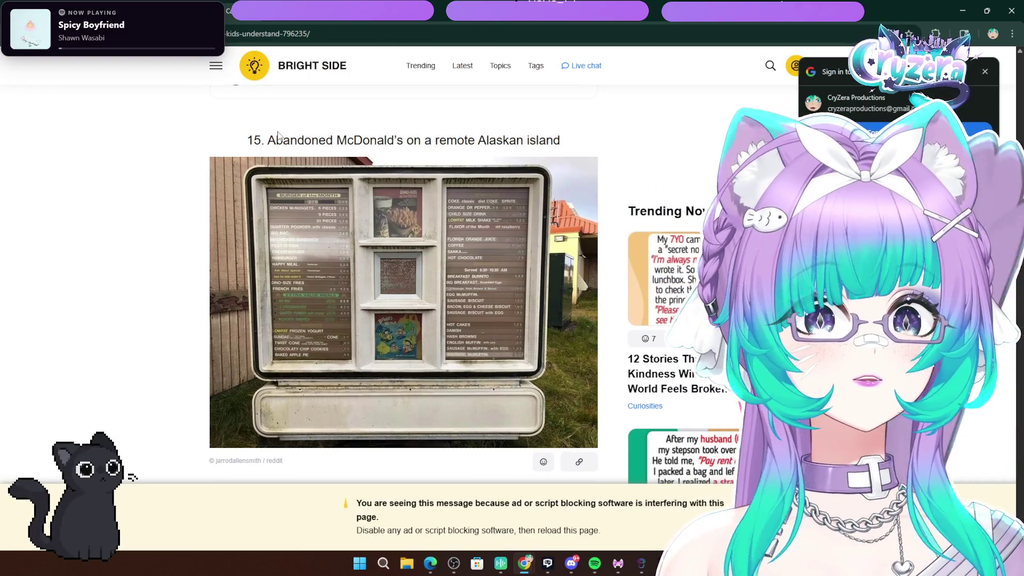
{"action": "left_click_drag", "start_coordinate": [262, 140], "coordinate": [549, 137]}
{"action": "left_click", "coordinate": [564, 142]}
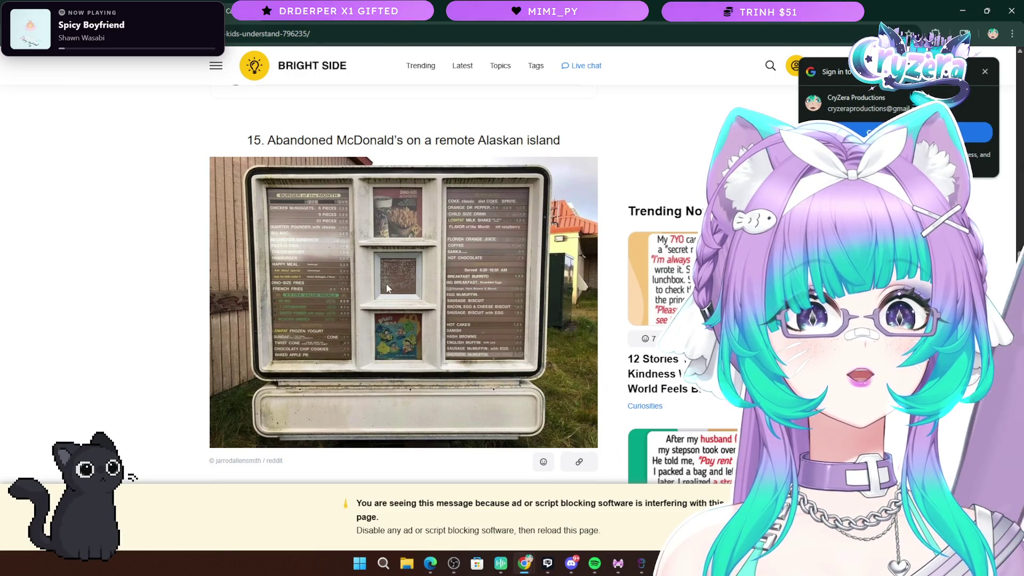
Scroll on to item 18's JCPenney windbreaker catalog photo
{"action": "scroll", "coordinate": [332, 277], "scroll_direction": "down", "scroll_amount": 10}
{"action": "scroll", "coordinate": [334, 276], "scroll_direction": "up", "scroll_amount": 3}
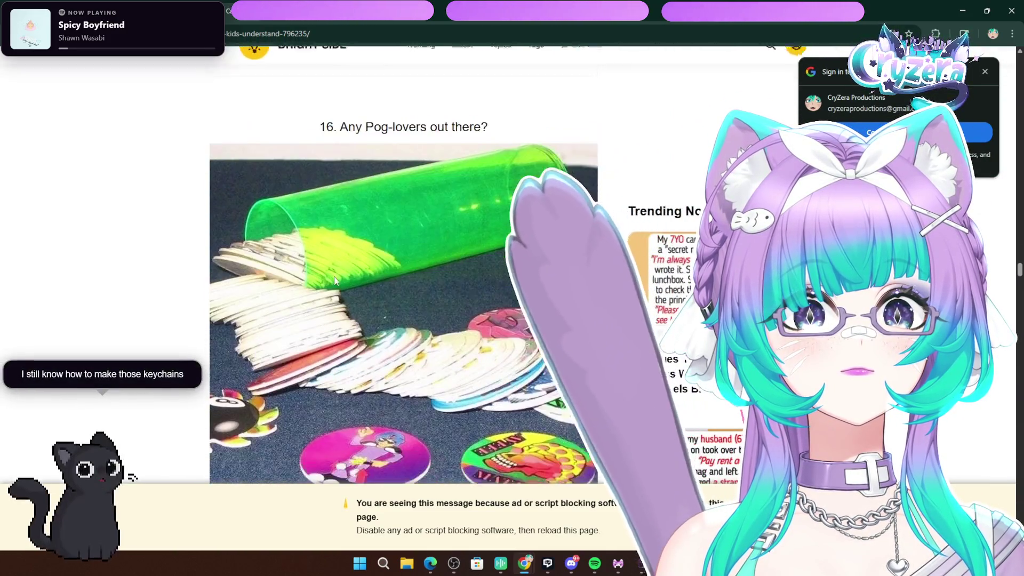
{"action": "scroll", "coordinate": [333, 277], "scroll_direction": "down", "scroll_amount": 1}
{"action": "scroll", "coordinate": [336, 276], "scroll_direction": "up", "scroll_amount": 10}
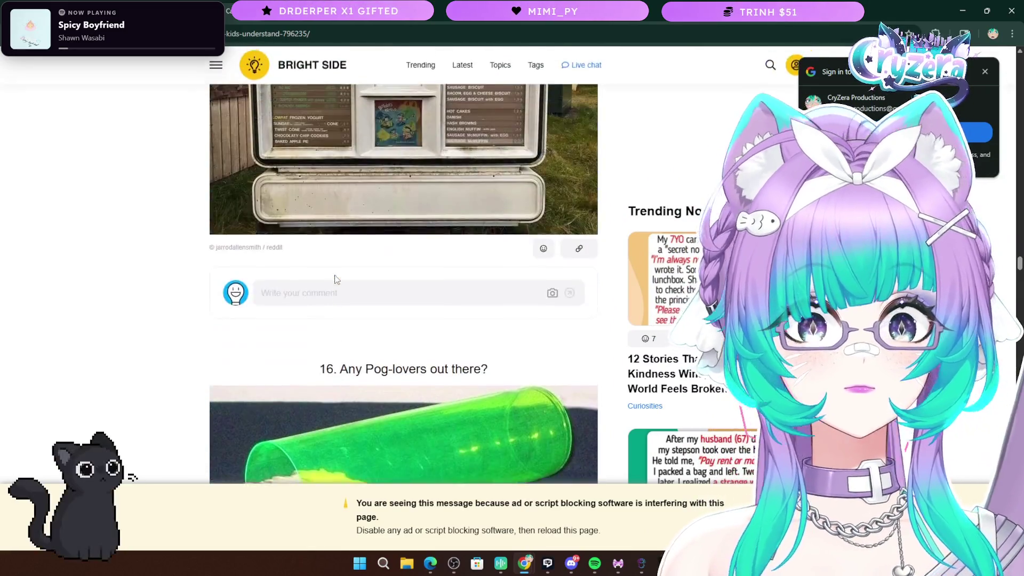
{"action": "scroll", "coordinate": [341, 277], "scroll_direction": "up", "scroll_amount": 8}
{"action": "scroll", "coordinate": [343, 276], "scroll_direction": "down", "scroll_amount": 18}
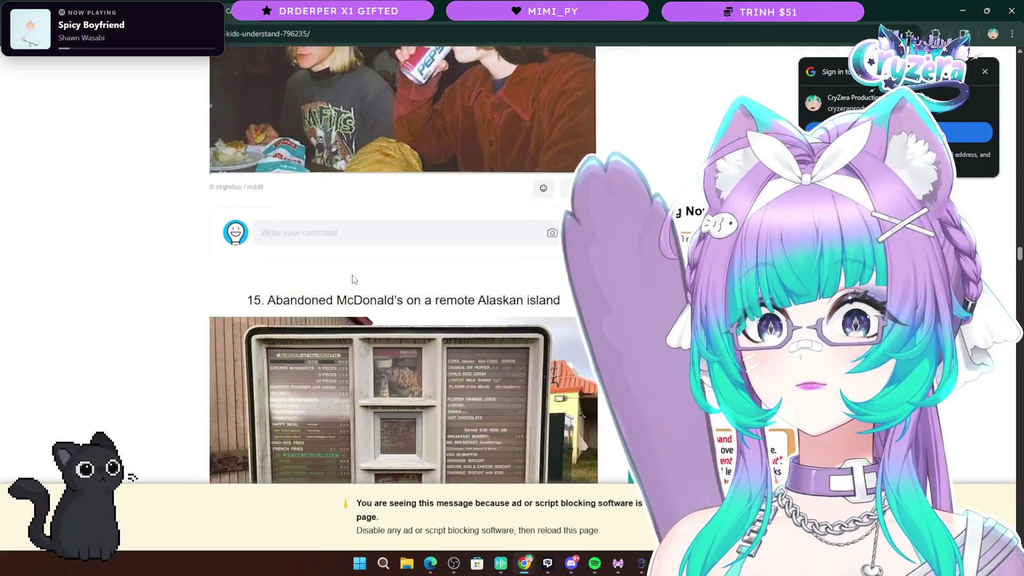
{"action": "scroll", "coordinate": [355, 276], "scroll_direction": "down", "scroll_amount": 10}
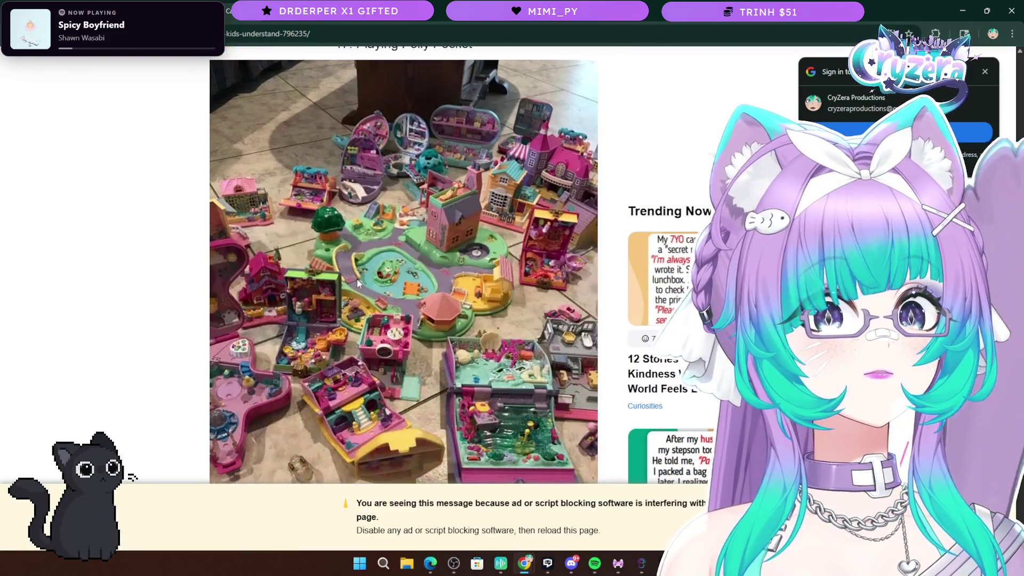
{"action": "scroll", "coordinate": [358, 280], "scroll_direction": "up", "scroll_amount": 4}
{"action": "scroll", "coordinate": [357, 280], "scroll_direction": "down", "scroll_amount": 9}
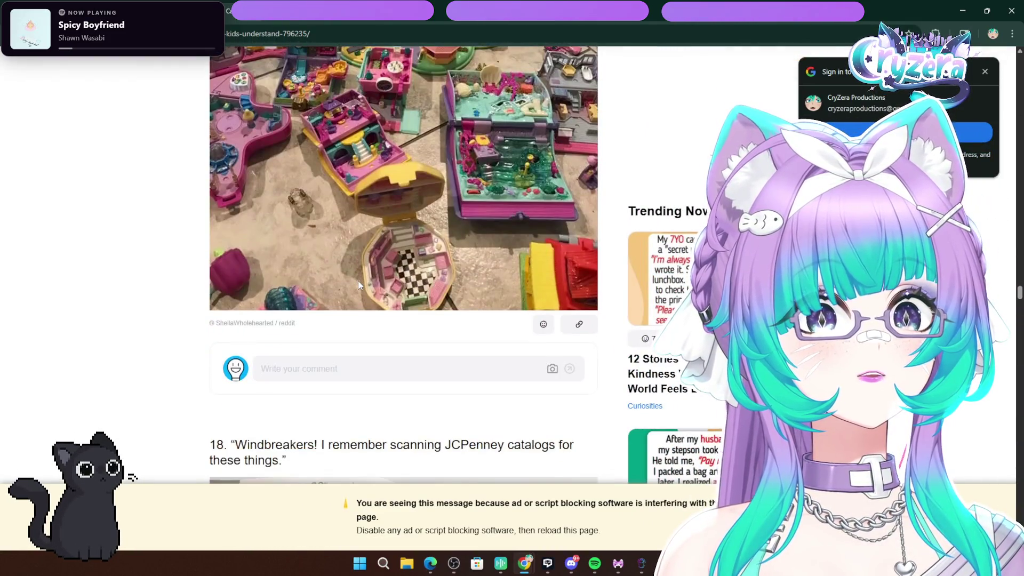
{"action": "scroll", "coordinate": [357, 280], "scroll_direction": "down", "scroll_amount": 5}
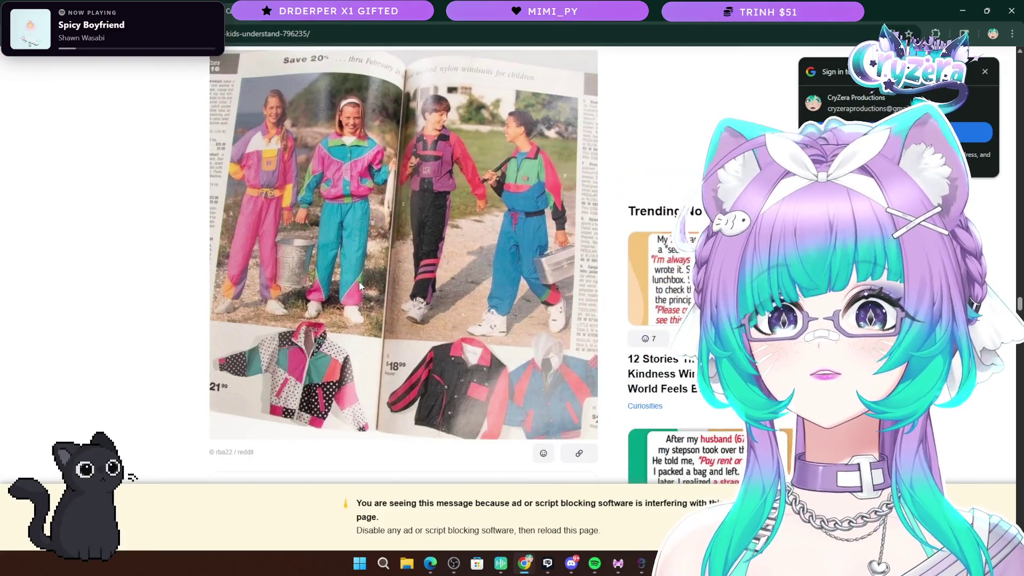
{"action": "scroll", "coordinate": [360, 283], "scroll_direction": "down", "scroll_amount": 2}
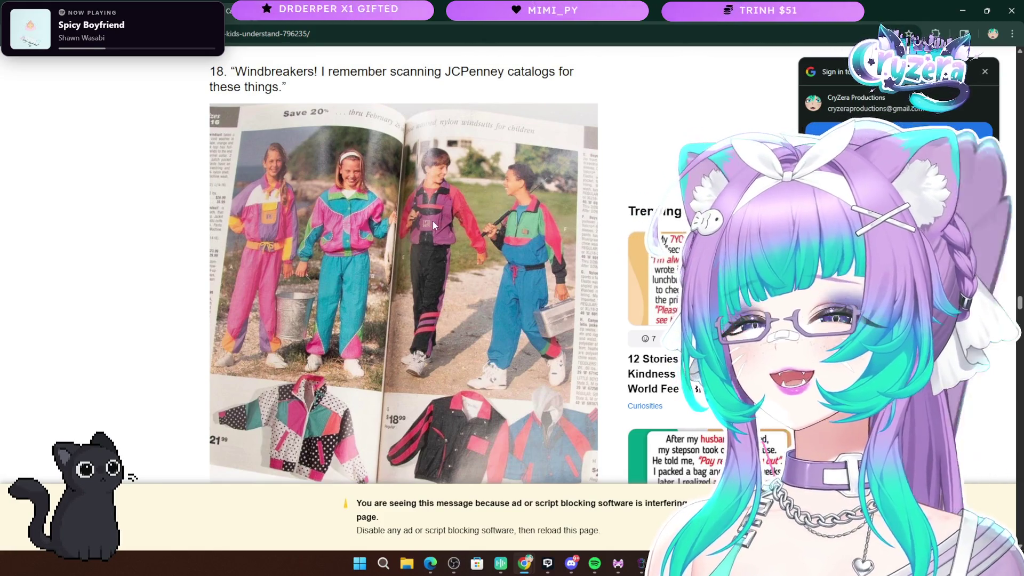
Scroll down to item 21 and briefly select its heading text
{"action": "scroll", "coordinate": [427, 210], "scroll_direction": "down", "scroll_amount": 5}
{"action": "scroll", "coordinate": [423, 204], "scroll_direction": "down", "scroll_amount": 10}
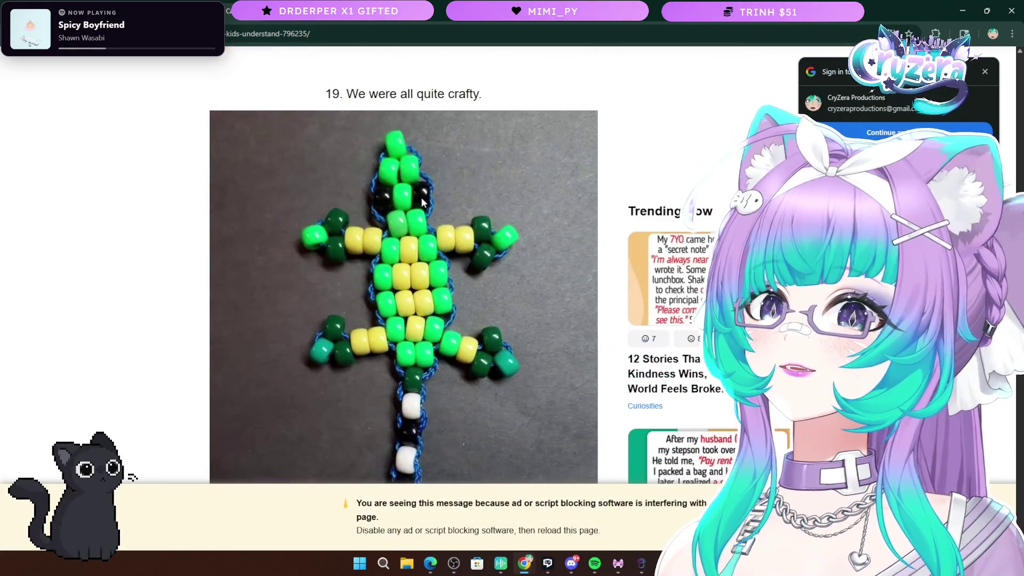
{"action": "scroll", "coordinate": [420, 207], "scroll_direction": "down", "scroll_amount": 2}
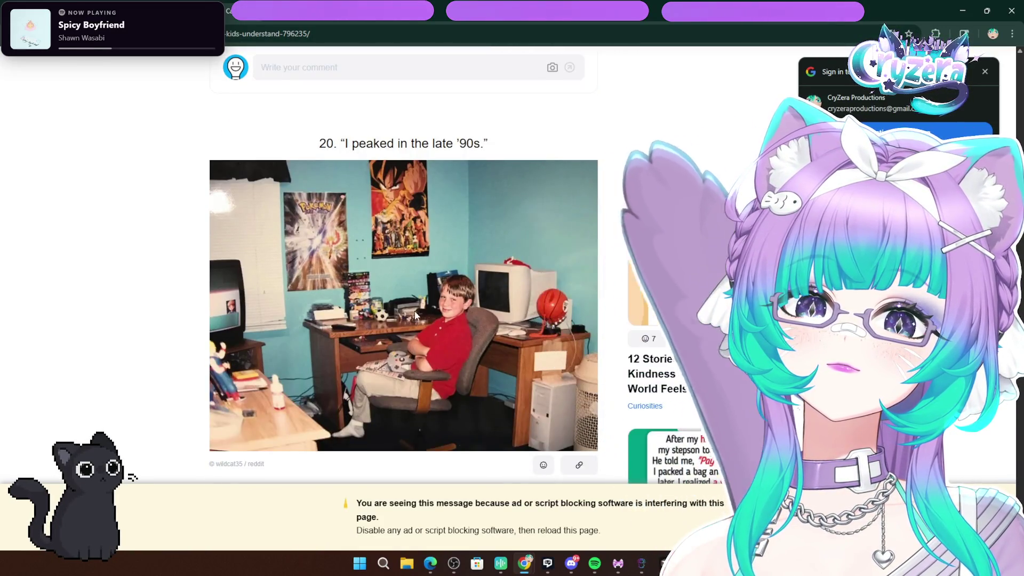
{"action": "scroll", "coordinate": [415, 315], "scroll_direction": "down", "scroll_amount": 1}
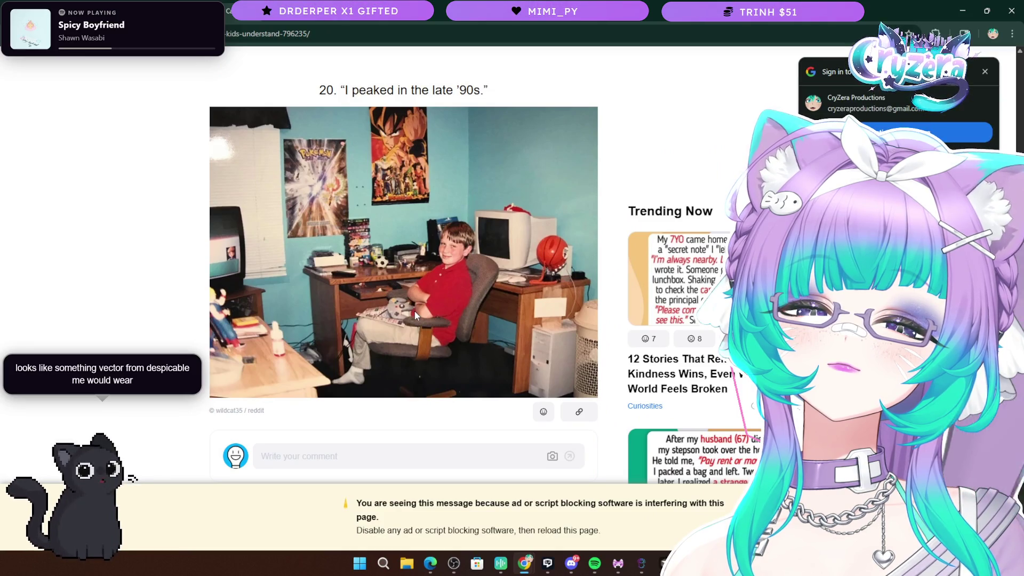
{"action": "scroll", "coordinate": [414, 311], "scroll_direction": "down", "scroll_amount": 7}
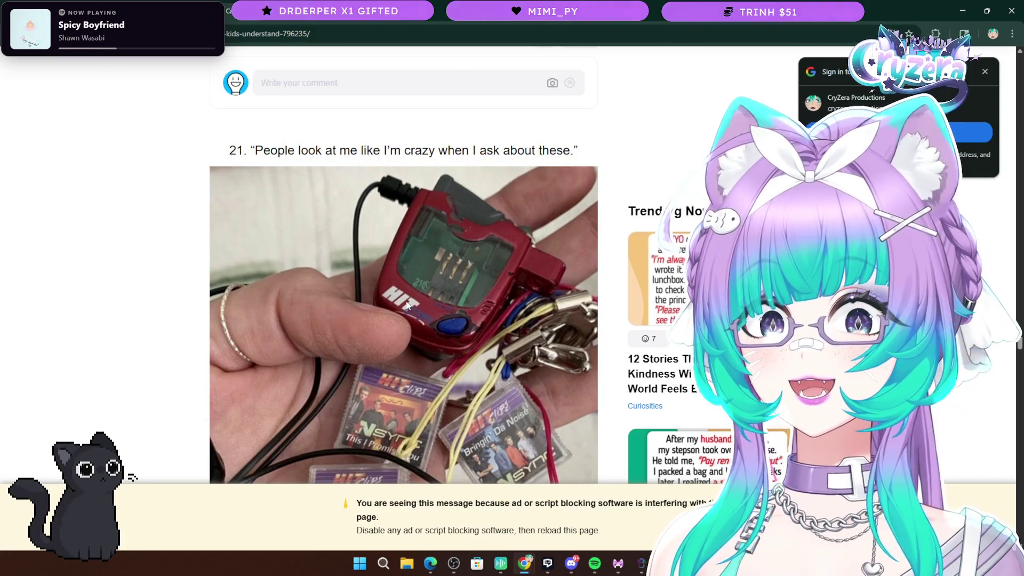
{"action": "scroll", "coordinate": [407, 302], "scroll_direction": "down", "scroll_amount": 4}
{"action": "scroll", "coordinate": [448, 324], "scroll_direction": "up", "scroll_amount": 3}
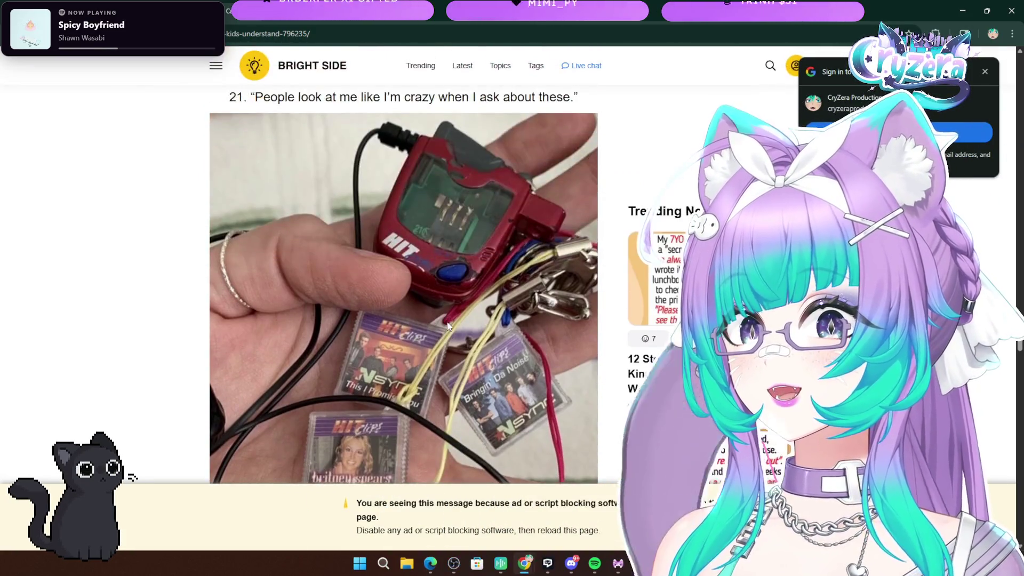
{"action": "scroll", "coordinate": [467, 264], "scroll_direction": "up", "scroll_amount": 1}
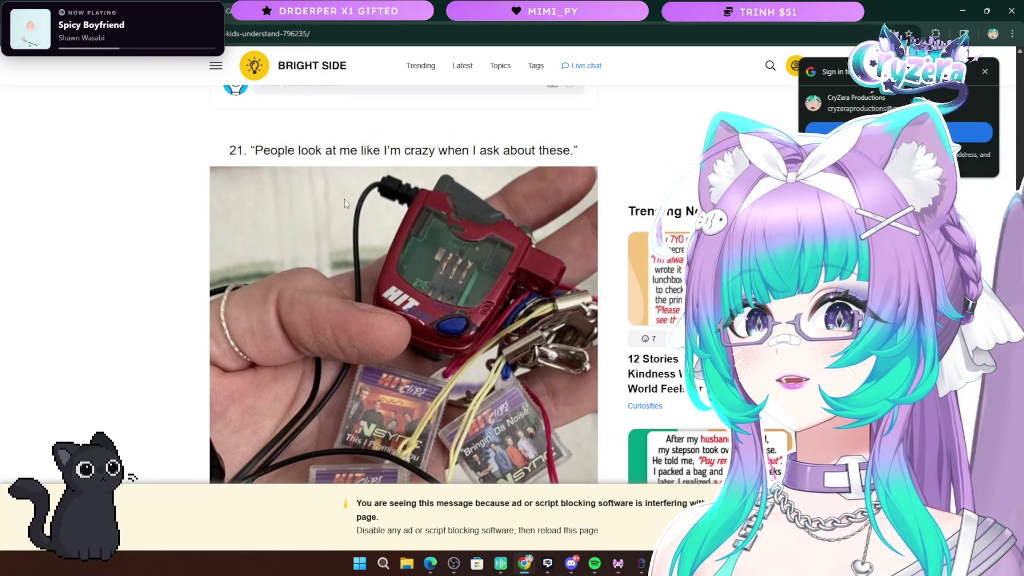
{"action": "left_click_drag", "start_coordinate": [255, 150], "coordinate": [526, 153]}
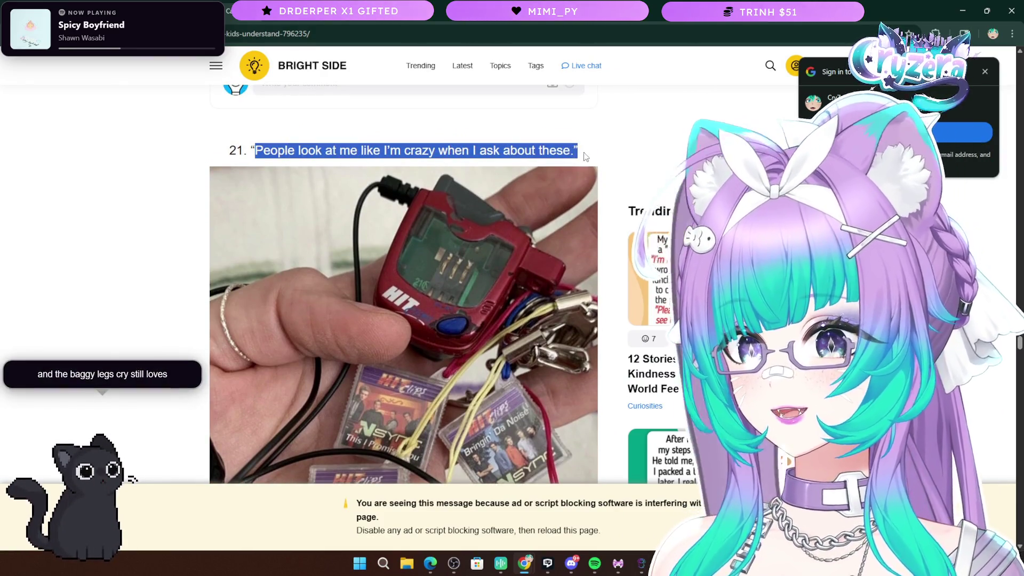
{"action": "left_click", "coordinate": [584, 156]}
Read on to item 24 and briefly select text in its heading
{"action": "scroll", "coordinate": [475, 255], "scroll_direction": "down", "scroll_amount": 4}
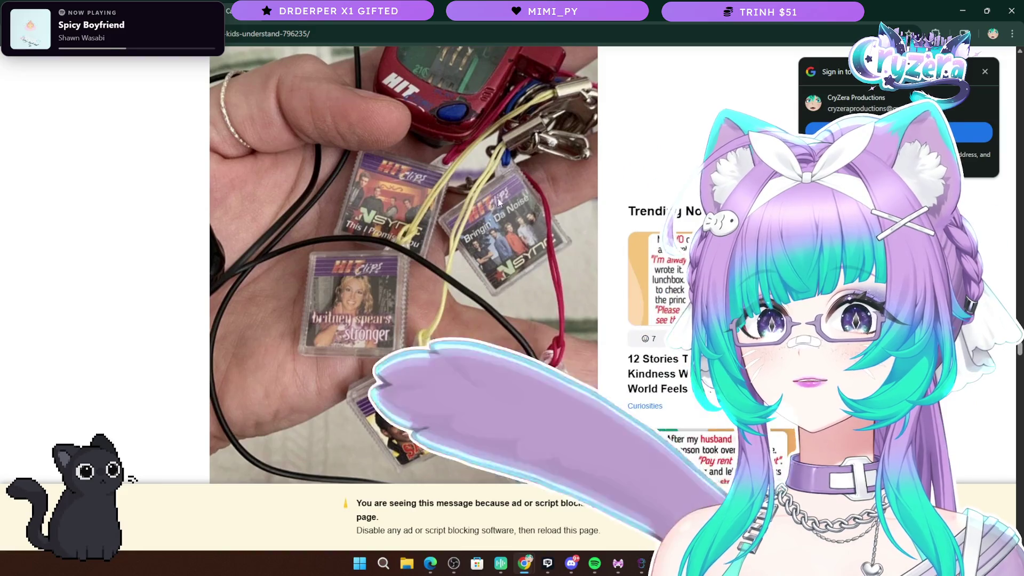
{"action": "scroll", "coordinate": [499, 247], "scroll_direction": "up", "scroll_amount": 2}
{"action": "scroll", "coordinate": [499, 247], "scroll_direction": "up", "scroll_amount": 1}
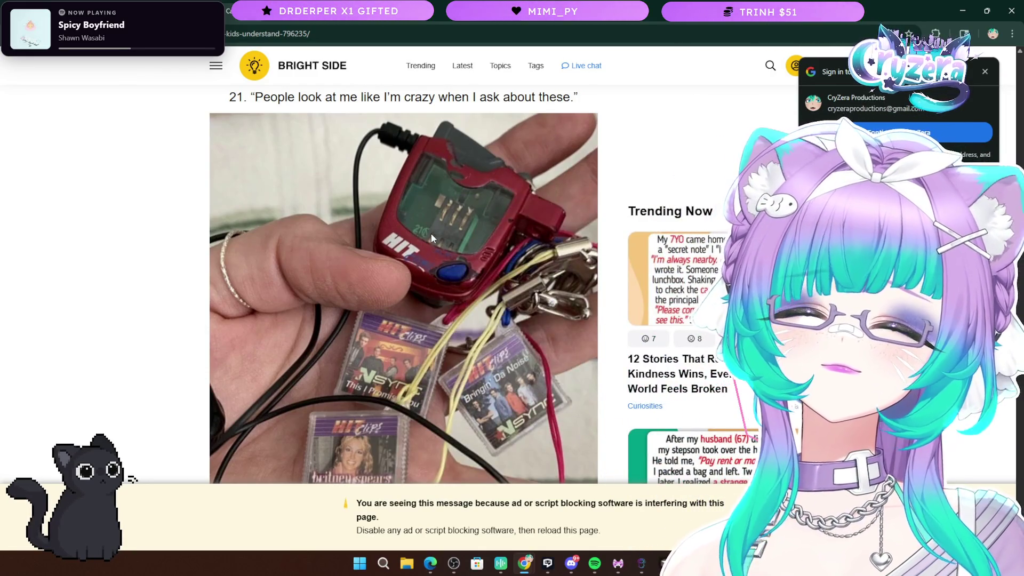
{"action": "scroll", "coordinate": [452, 264], "scroll_direction": "down", "scroll_amount": 4}
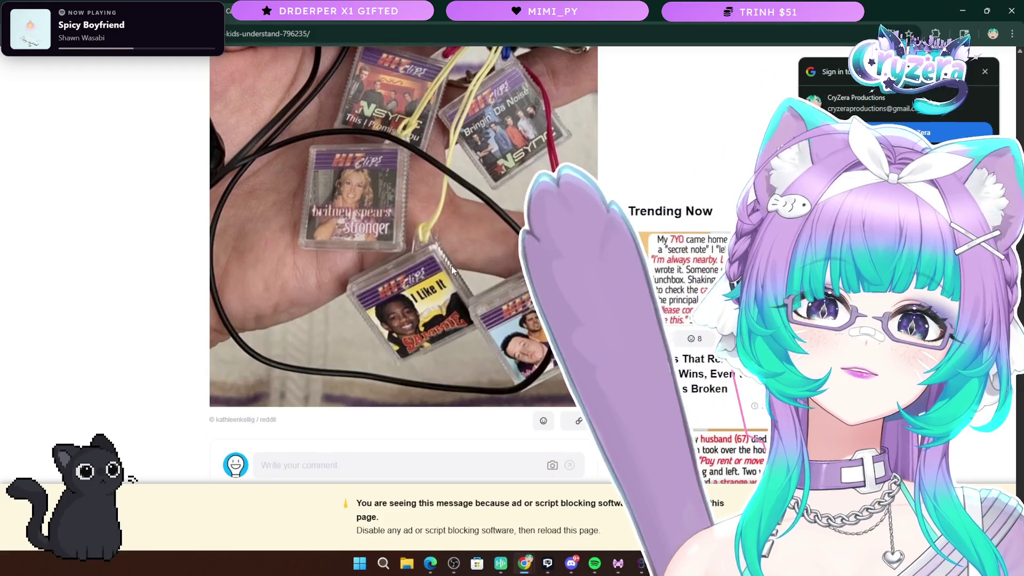
{"action": "scroll", "coordinate": [451, 265], "scroll_direction": "up", "scroll_amount": 2}
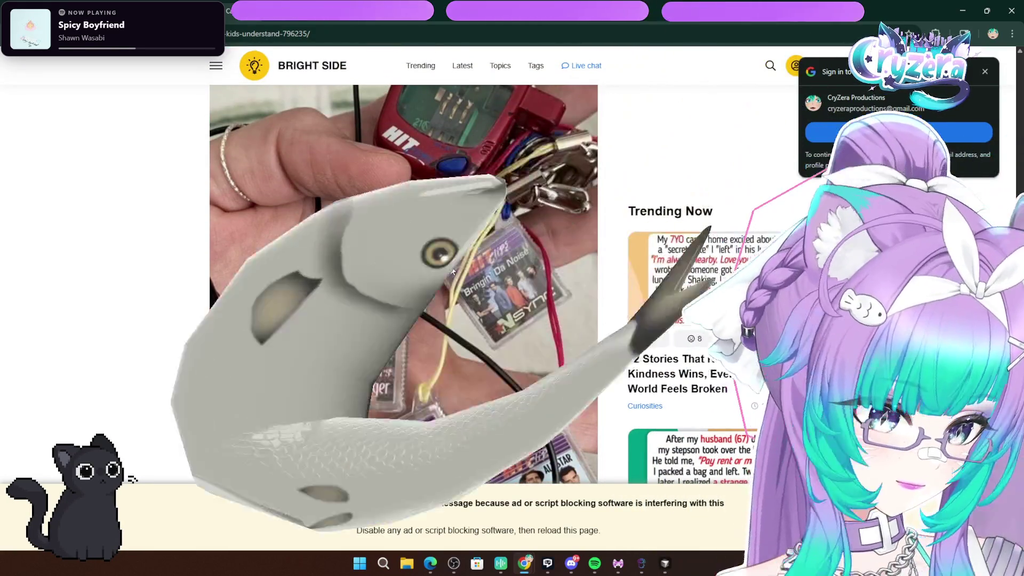
{"action": "scroll", "coordinate": [448, 259], "scroll_direction": "down", "scroll_amount": 9}
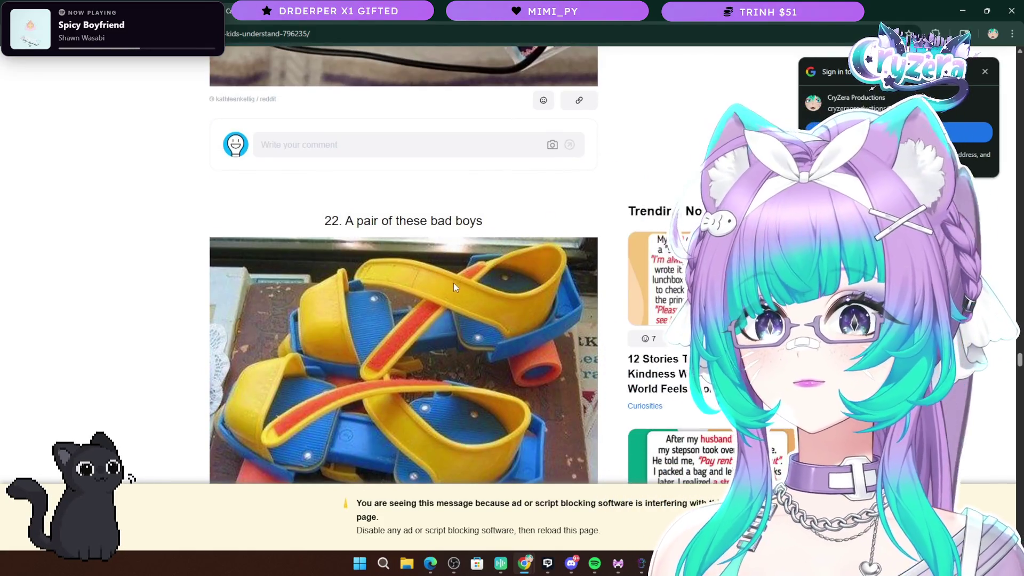
{"action": "scroll", "coordinate": [451, 282], "scroll_direction": "down", "scroll_amount": 3}
{"action": "scroll", "coordinate": [446, 283], "scroll_direction": "up", "scroll_amount": 1}
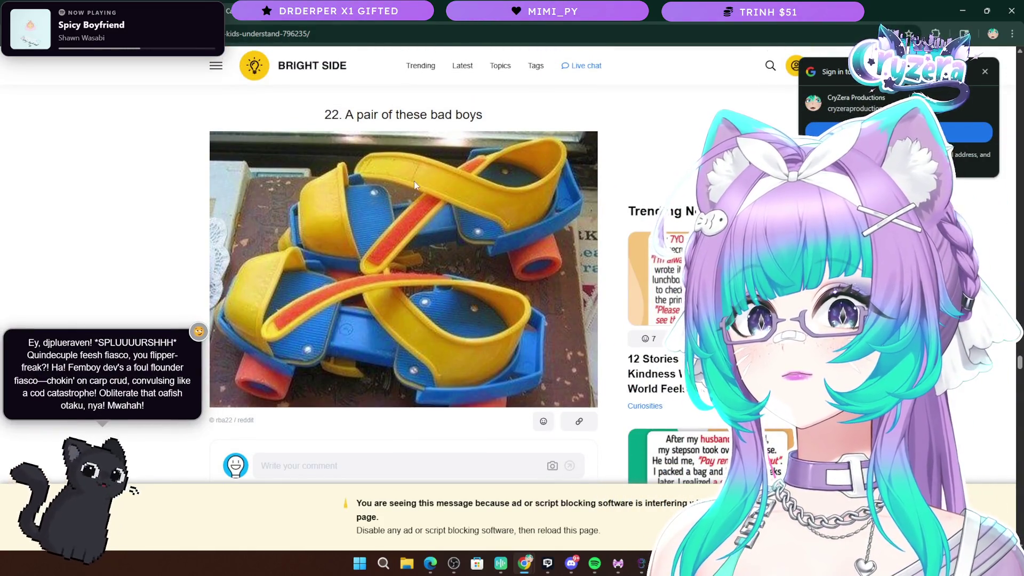
{"action": "scroll", "coordinate": [414, 182], "scroll_direction": "down", "scroll_amount": 9}
{"action": "scroll", "coordinate": [354, 158], "scroll_direction": "up", "scroll_amount": 3}
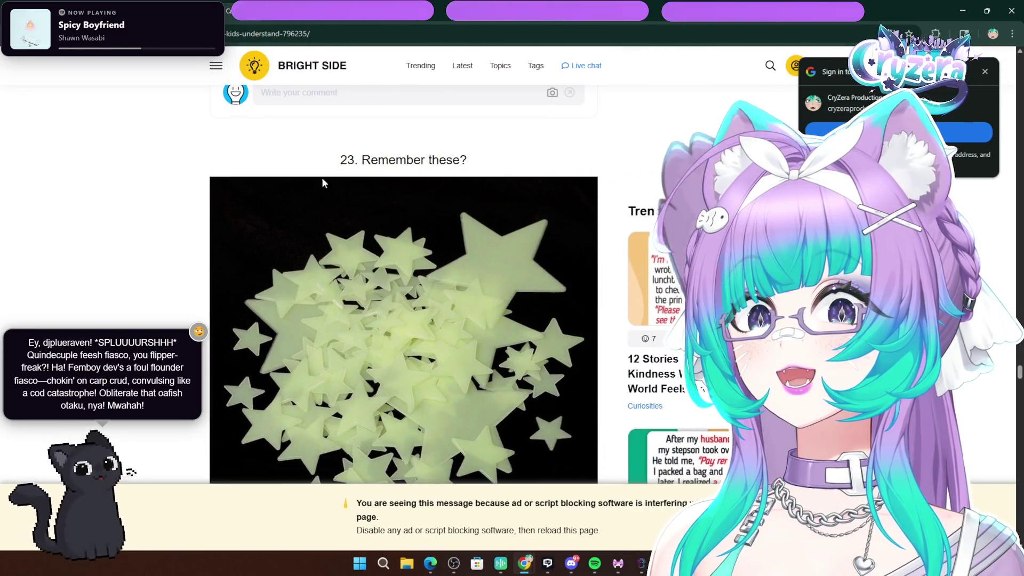
{"action": "scroll", "coordinate": [319, 306], "scroll_direction": "down", "scroll_amount": 7}
{"action": "scroll", "coordinate": [317, 303], "scroll_direction": "down", "scroll_amount": 4}
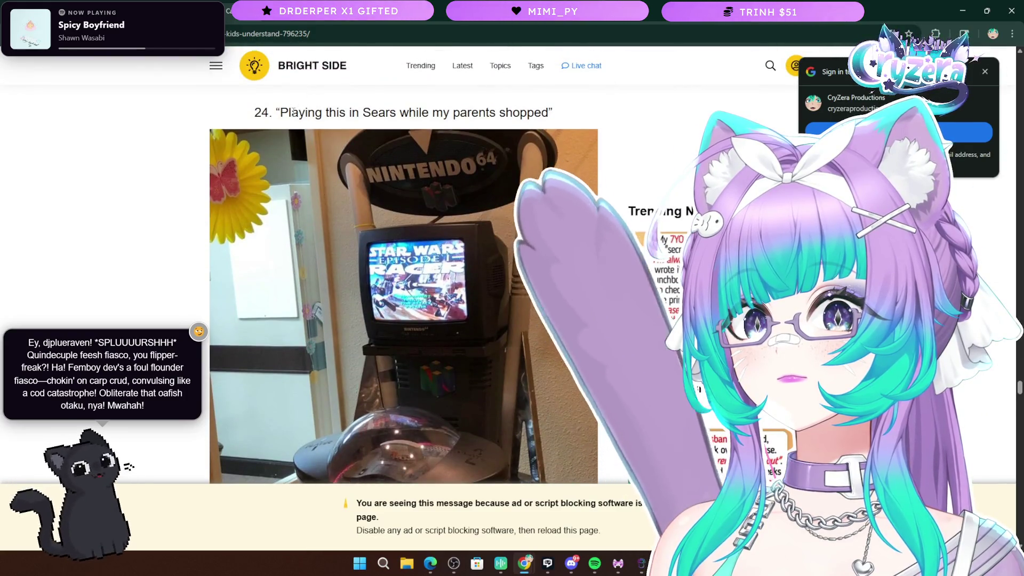
{"action": "double_click", "coordinate": [273, 112]}
{"action": "left_click", "coordinate": [560, 111]}
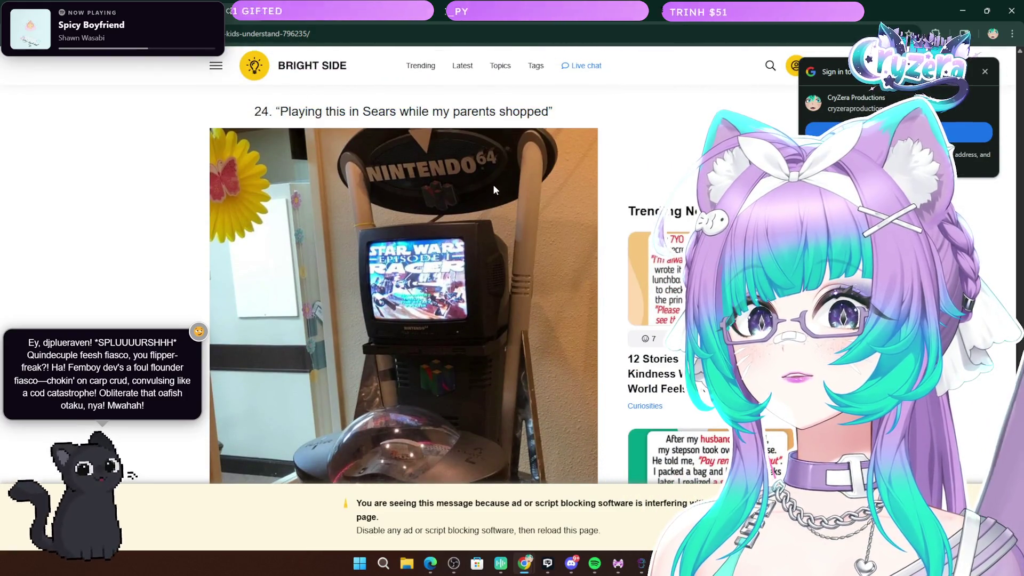
Scroll back to the heading about playing in Sears and briefly highlight it
{"action": "scroll", "coordinate": [493, 184], "scroll_direction": "down", "scroll_amount": 4}
{"action": "scroll", "coordinate": [487, 186], "scroll_direction": "up", "scroll_amount": 1}
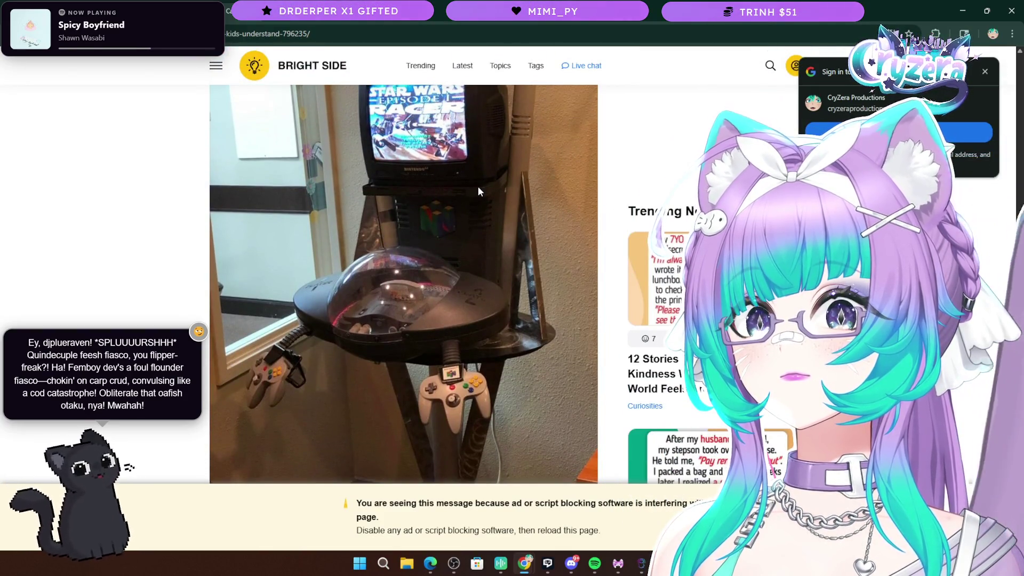
{"action": "scroll", "coordinate": [478, 188], "scroll_direction": "up", "scroll_amount": 1}
{"action": "scroll", "coordinate": [475, 186], "scroll_direction": "up", "scroll_amount": 3}
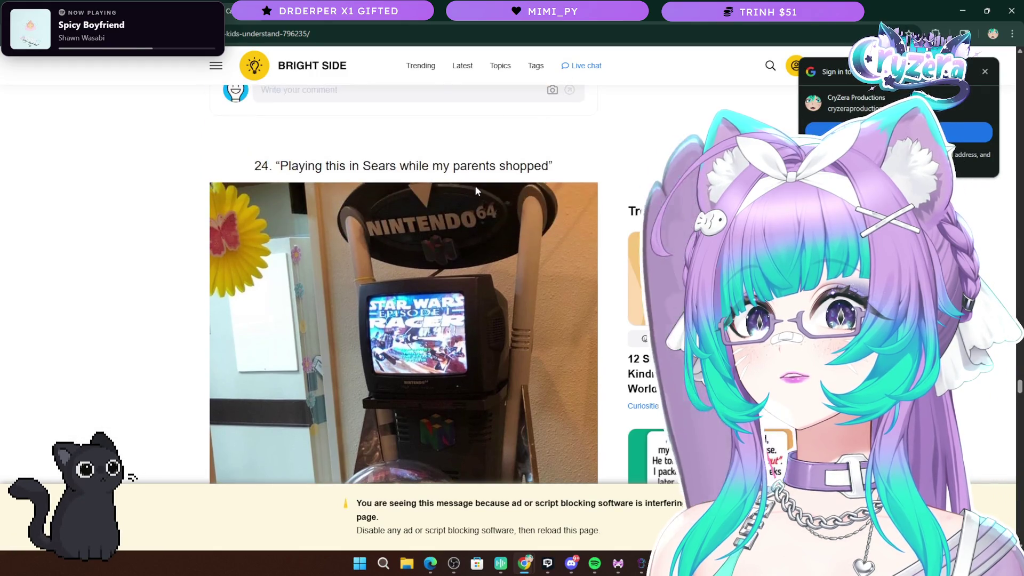
{"action": "left_click_drag", "start_coordinate": [278, 161], "coordinate": [445, 165]}
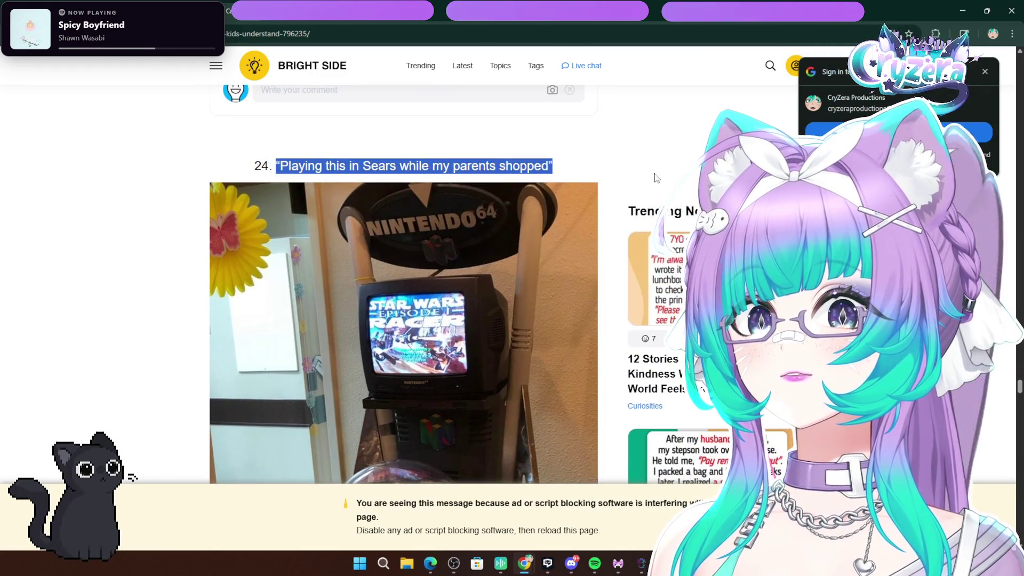
{"action": "left_click_drag", "start_coordinate": [605, 177], "coordinate": [634, 181]}
{"action": "left_click", "coordinate": [578, 167]}
Scroll on to item 27's soda bottle-cap prizes
{"action": "scroll", "coordinate": [484, 247], "scroll_direction": "down", "scroll_amount": 6}
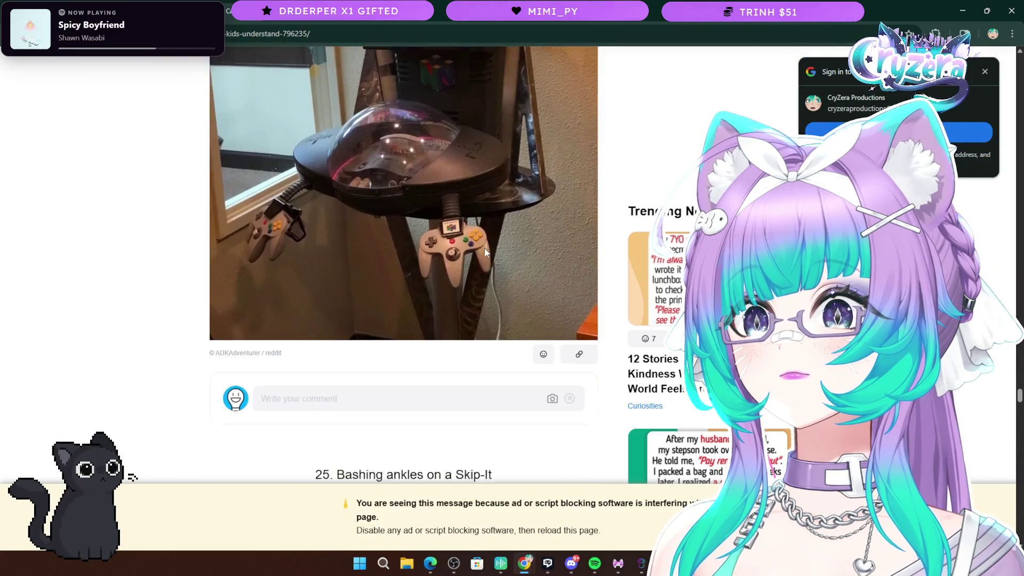
{"action": "scroll", "coordinate": [485, 236], "scroll_direction": "up", "scroll_amount": 4}
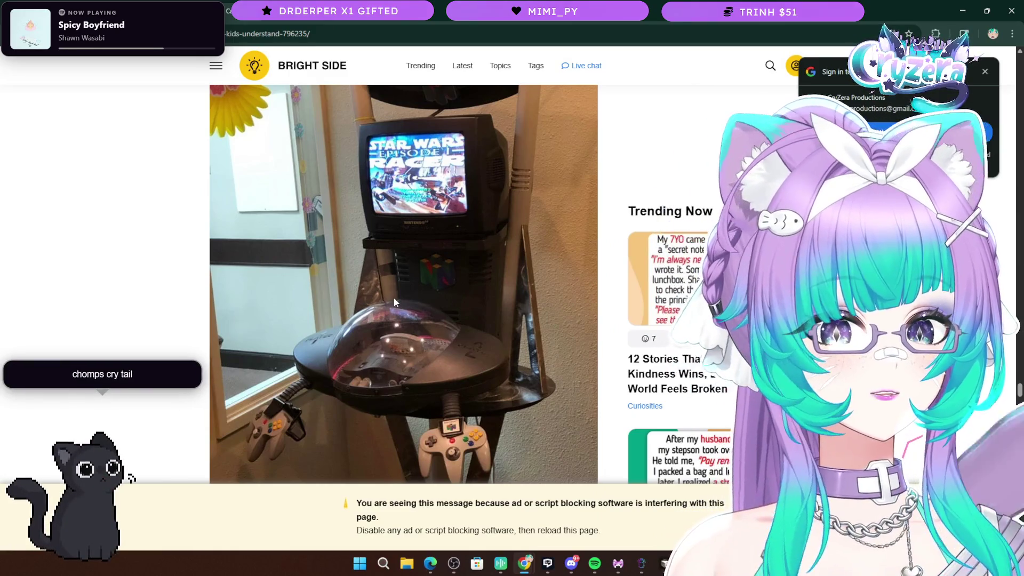
{"action": "scroll", "coordinate": [397, 298], "scroll_direction": "down", "scroll_amount": 3}
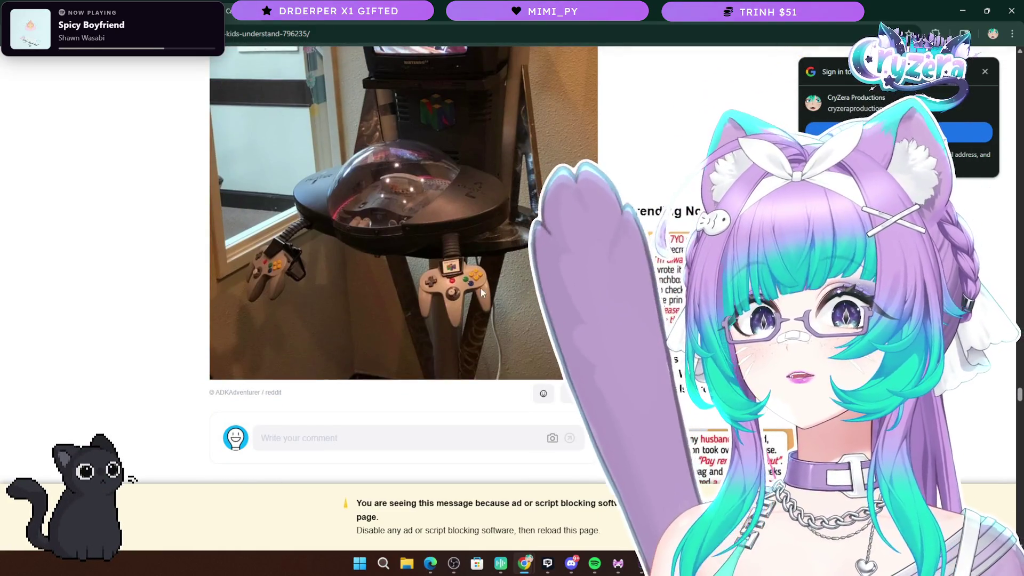
{"action": "scroll", "coordinate": [419, 368], "scroll_direction": "down", "scroll_amount": 5}
{"action": "scroll", "coordinate": [411, 378], "scroll_direction": "down", "scroll_amount": 3}
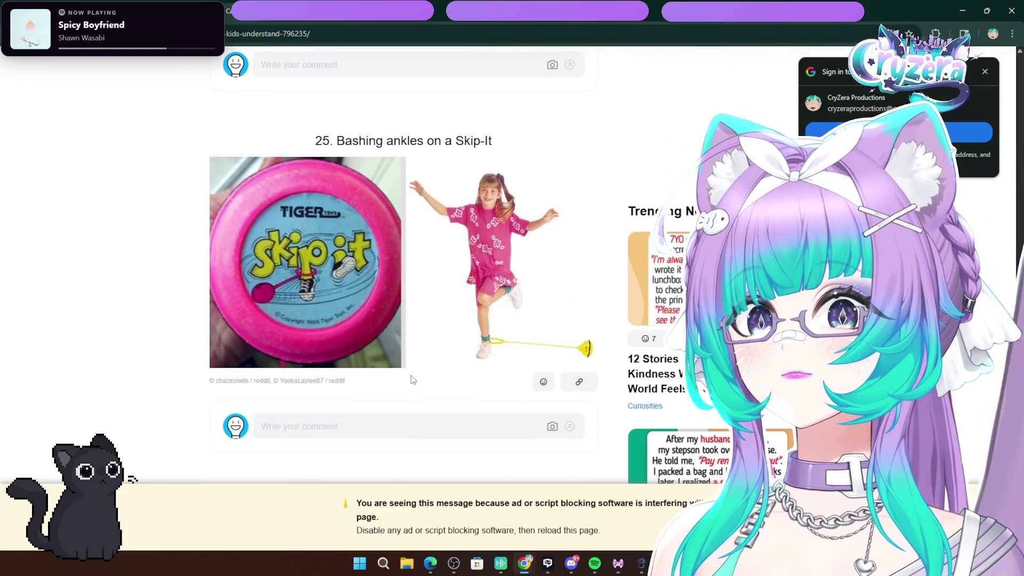
{"action": "scroll", "coordinate": [507, 333], "scroll_direction": "down", "scroll_amount": 7}
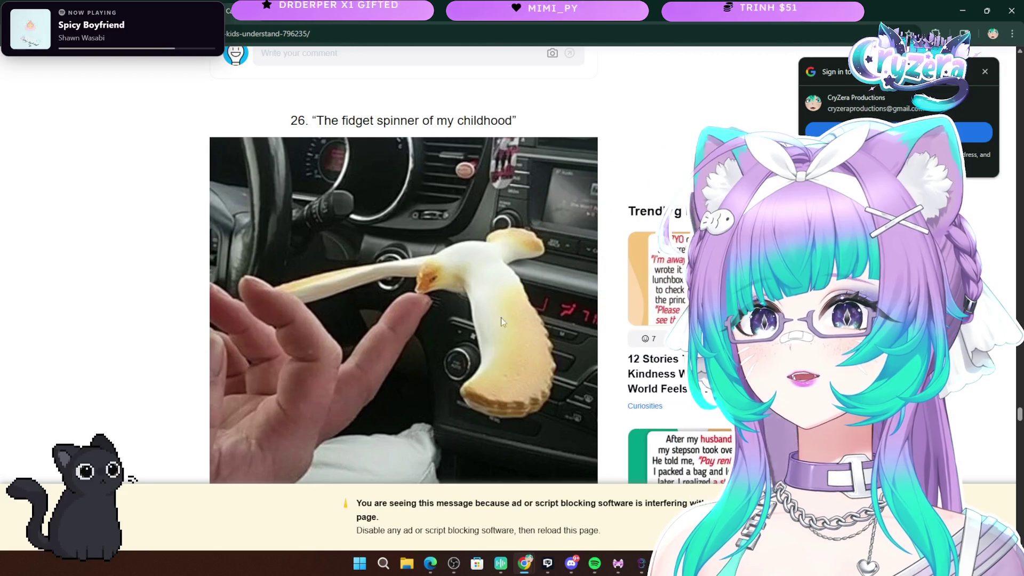
{"action": "scroll", "coordinate": [446, 355], "scroll_direction": "down", "scroll_amount": 10}
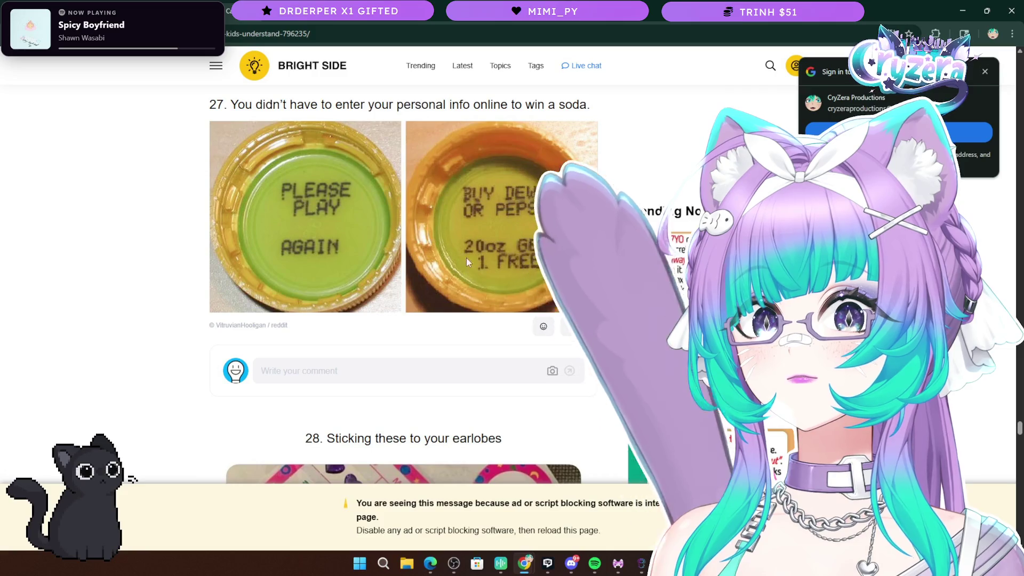
Briefly highlight the headings of item 27's soda prizes and item 29
{"action": "scroll", "coordinate": [468, 267], "scroll_direction": "up", "scroll_amount": 1}
{"action": "scroll", "coordinate": [467, 265], "scroll_direction": "up", "scroll_amount": 1}
{"action": "left_click_drag", "start_coordinate": [231, 211], "coordinate": [589, 212]}
{"action": "left_click", "coordinate": [589, 213]}
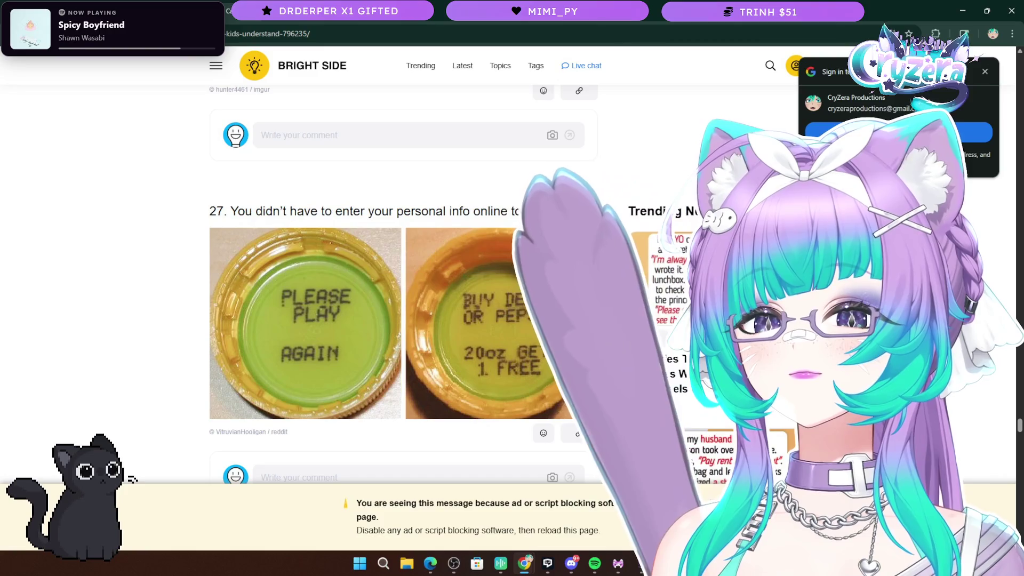
{"action": "scroll", "coordinate": [516, 255], "scroll_direction": "down", "scroll_amount": 5}
{"action": "scroll", "coordinate": [497, 267], "scroll_direction": "down", "scroll_amount": 10}
{"action": "scroll", "coordinate": [491, 283], "scroll_direction": "down", "scroll_amount": 1}
{"action": "scroll", "coordinate": [492, 281], "scroll_direction": "up", "scroll_amount": 3}
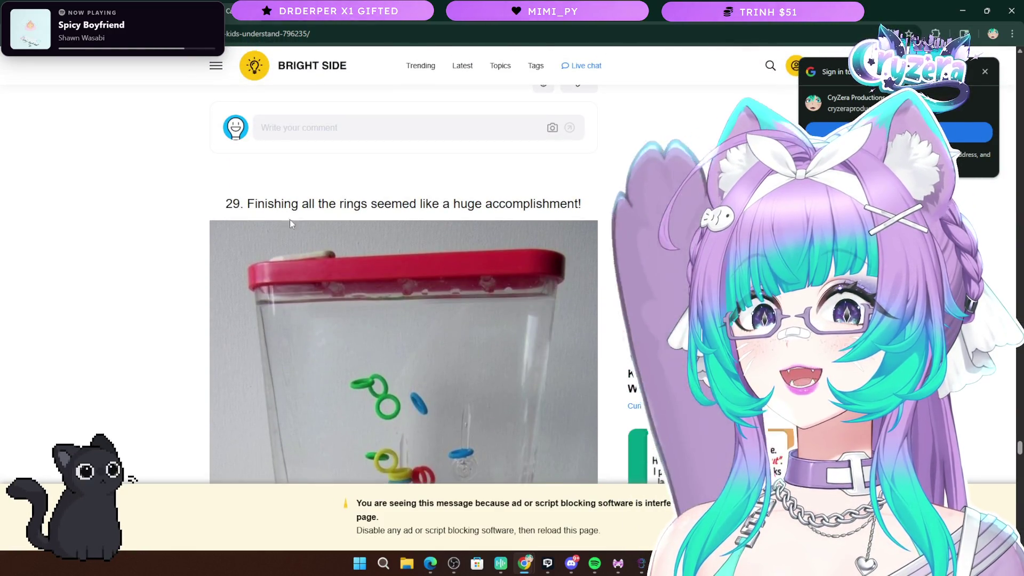
{"action": "mouse_move", "coordinate": [252, 199]}
{"action": "left_mouse_down"}
{"action": "mouse_move", "coordinate": [541, 228]}
{"action": "mouse_move", "coordinate": [576, 203]}
{"action": "left_mouse_up"}
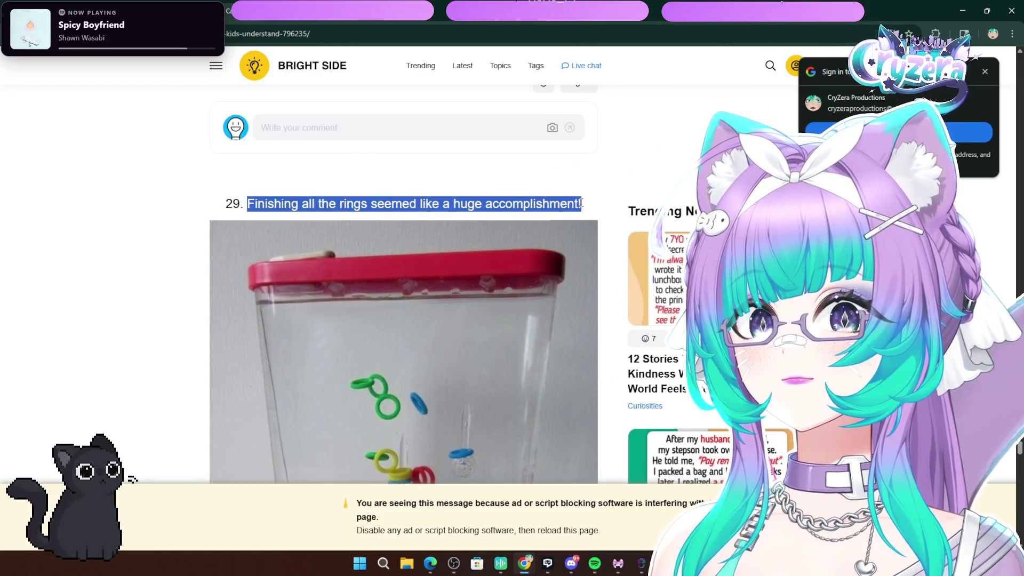
{"action": "left_click", "coordinate": [506, 314]}
Highlight item 31's heading and scroll on to the Bubble Beeper photo
{"action": "scroll", "coordinate": [507, 315], "scroll_direction": "down", "scroll_amount": 1}
{"action": "scroll", "coordinate": [481, 296], "scroll_direction": "down", "scroll_amount": 5}
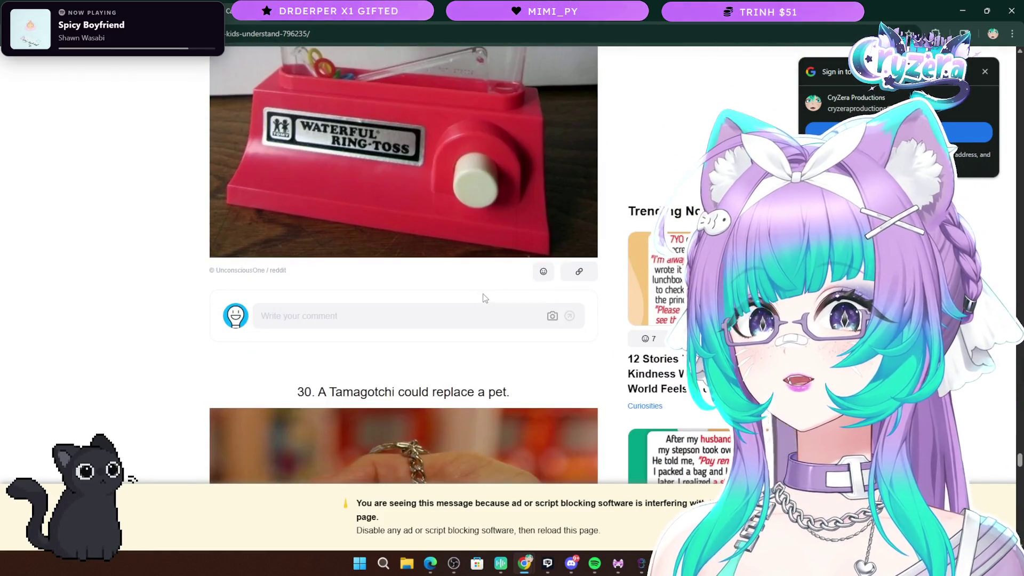
{"action": "scroll", "coordinate": [372, 202], "scroll_direction": "up", "scroll_amount": 4}
{"action": "scroll", "coordinate": [400, 229], "scroll_direction": "down", "scroll_amount": 8}
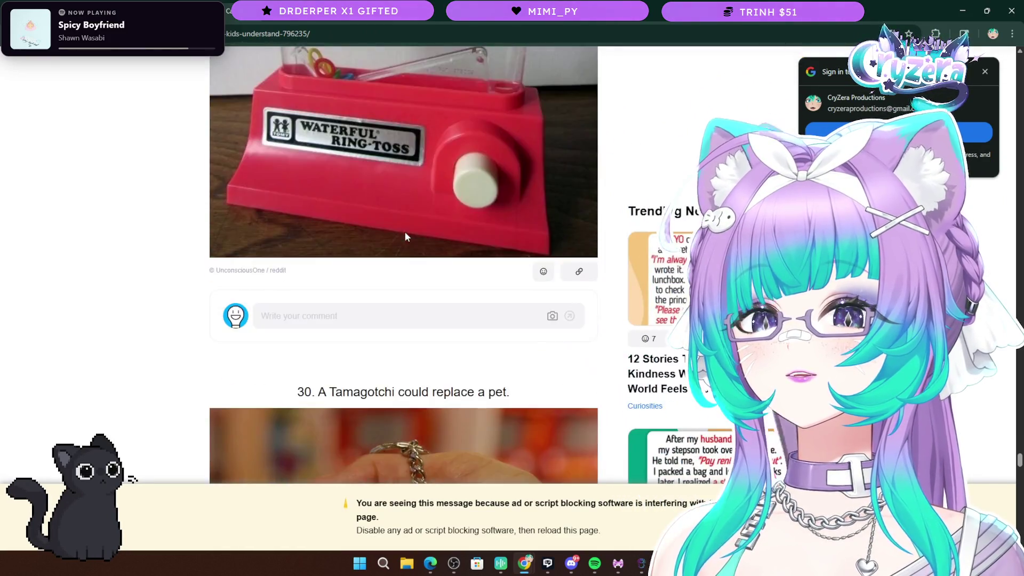
{"action": "scroll", "coordinate": [397, 232], "scroll_direction": "down", "scroll_amount": 9}
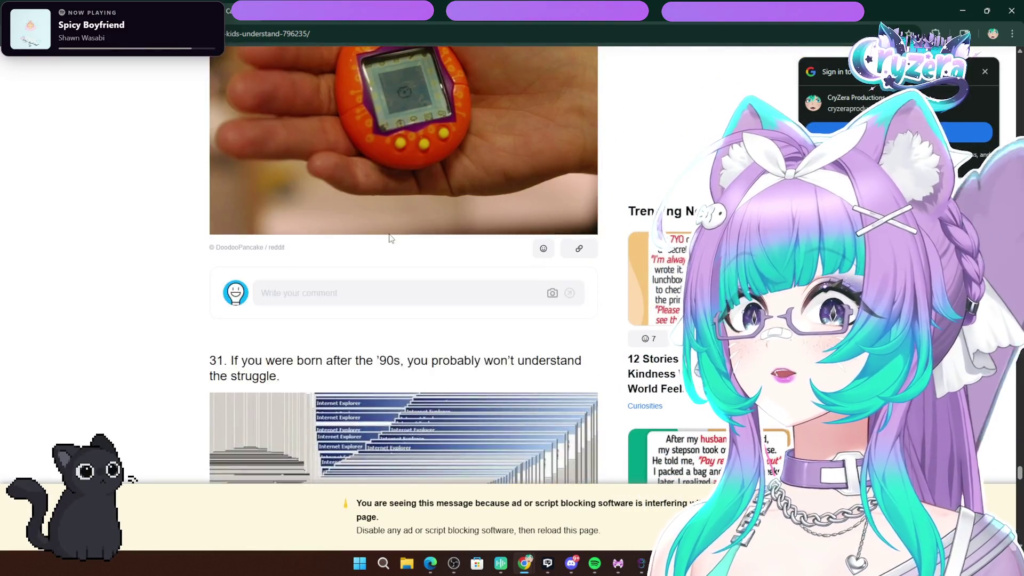
{"action": "left_click_drag", "start_coordinate": [230, 94], "coordinate": [587, 109]}
{"action": "left_click", "coordinate": [588, 109]}
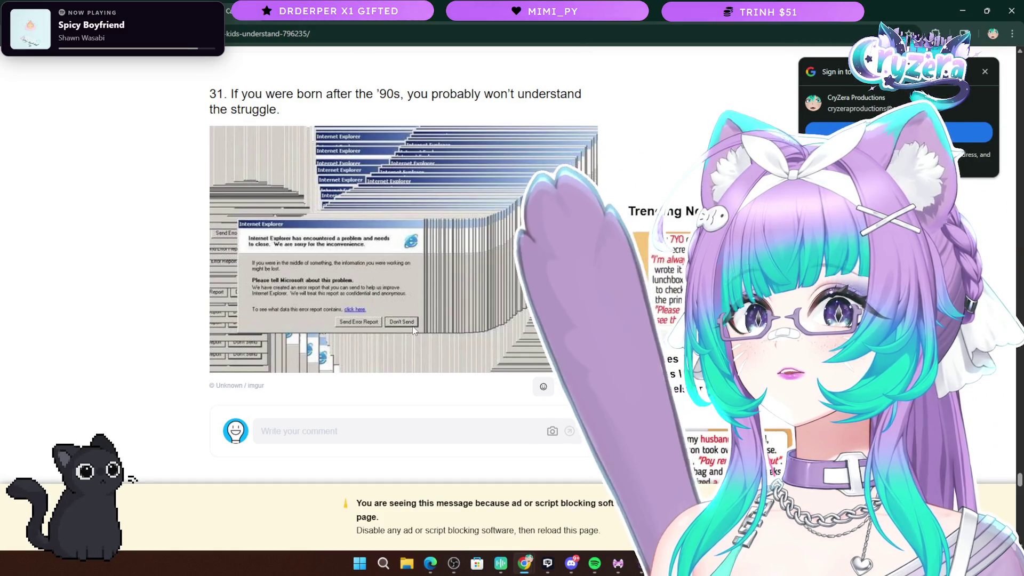
{"action": "scroll", "coordinate": [411, 326], "scroll_direction": "down", "scroll_amount": 10}
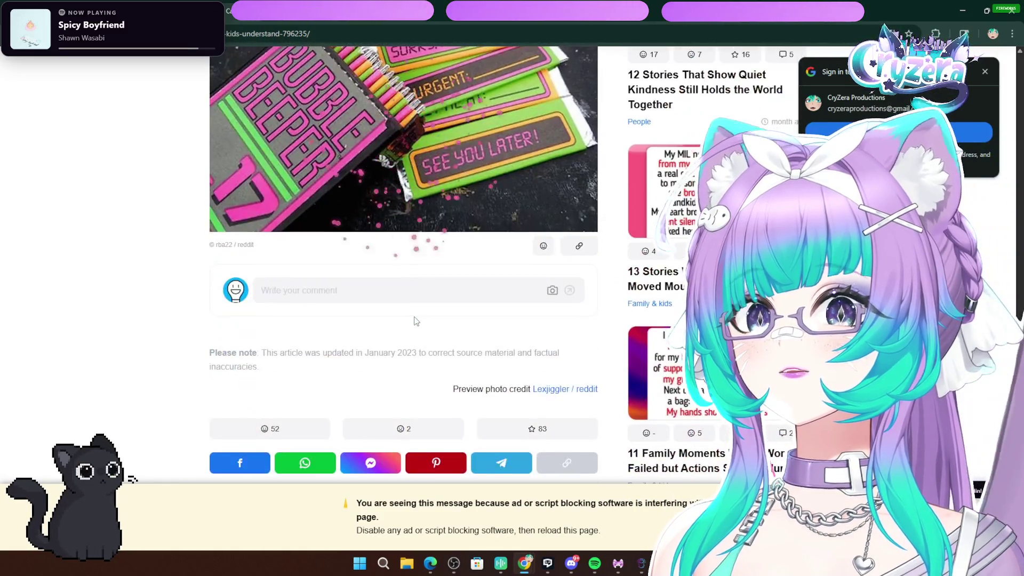
Read the article's reader comments, then return to the 'things only 90s kids remember' results
{"action": "scroll", "coordinate": [416, 319], "scroll_direction": "up", "scroll_amount": 3}
{"action": "scroll", "coordinate": [415, 320], "scroll_direction": "down", "scroll_amount": 5}
{"action": "scroll", "coordinate": [416, 319], "scroll_direction": "up", "scroll_amount": 7}
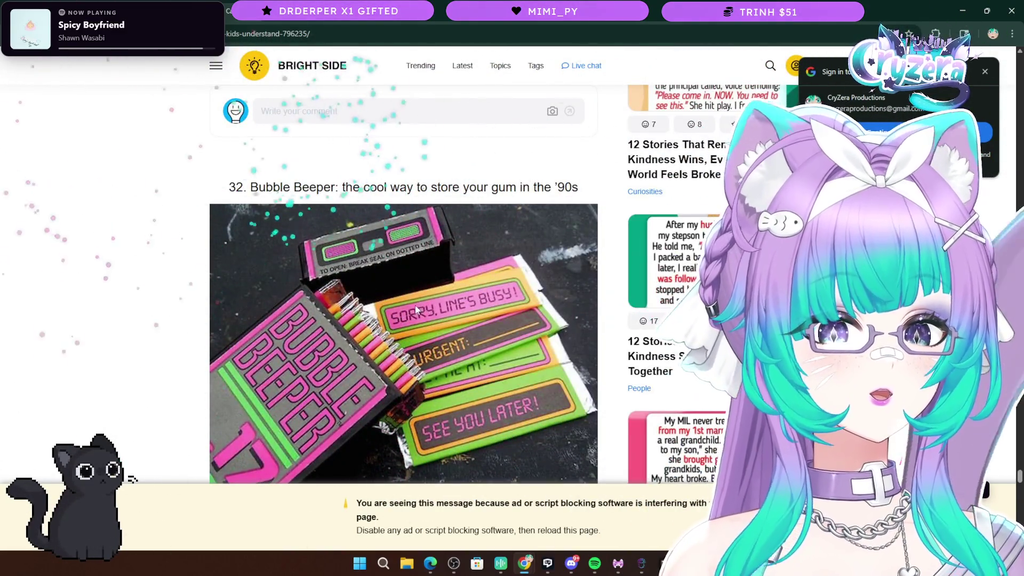
{"action": "scroll", "coordinate": [407, 312], "scroll_direction": "down", "scroll_amount": 15}
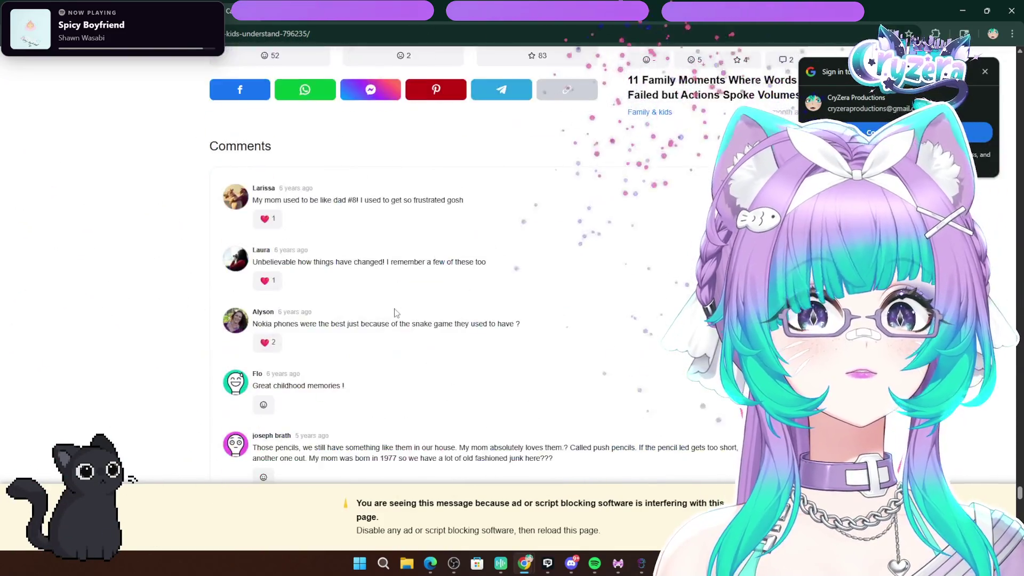
{"action": "scroll", "coordinate": [394, 313], "scroll_direction": "up", "scroll_amount": 4}
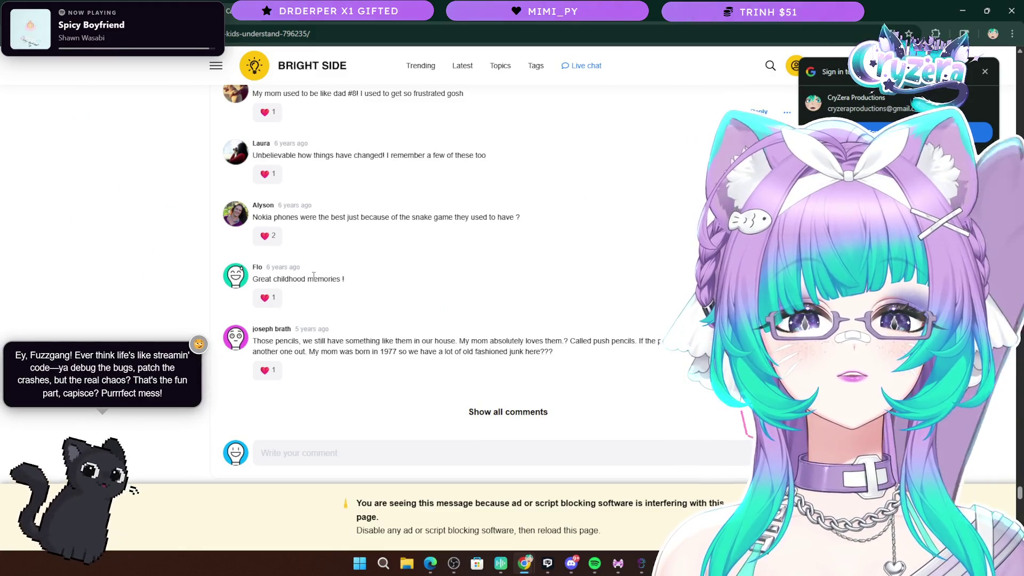
{"action": "key", "text": "alt+Left"}
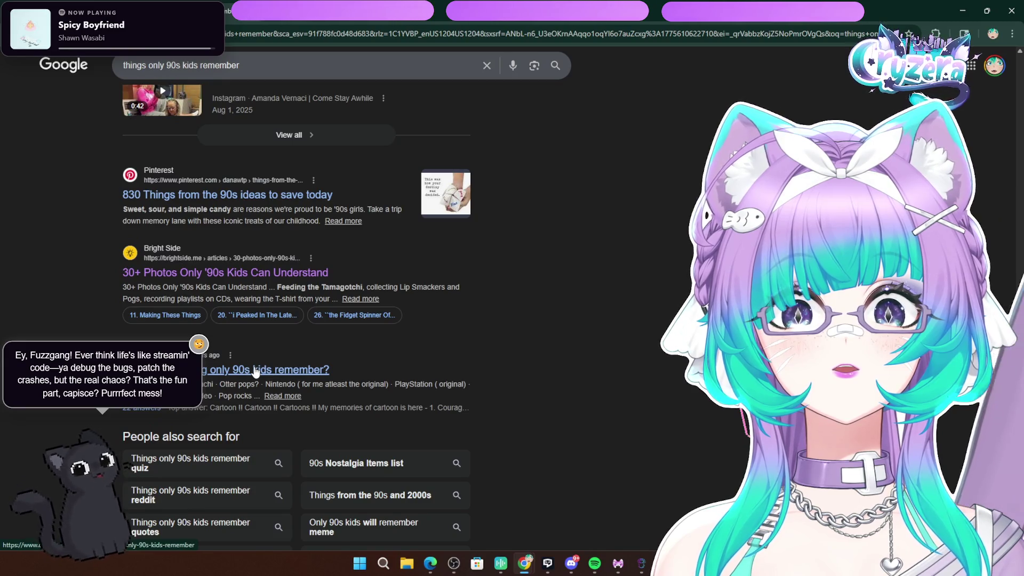
Open the Quora result about what only 90s kids remember and scroll its answers
{"action": "left_click", "coordinate": [254, 371]}
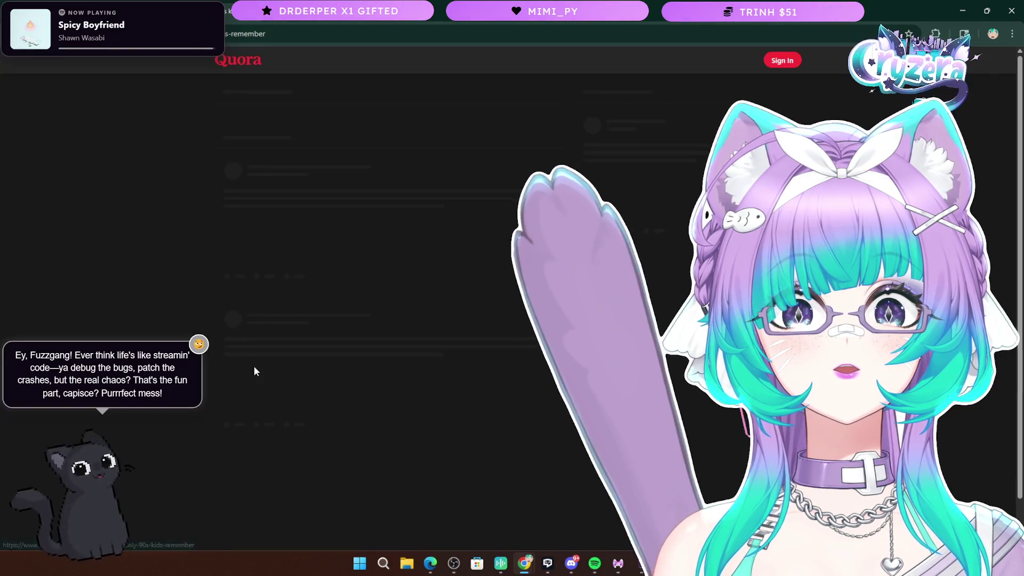
{"action": "scroll", "coordinate": [254, 366], "scroll_direction": "down", "scroll_amount": 6}
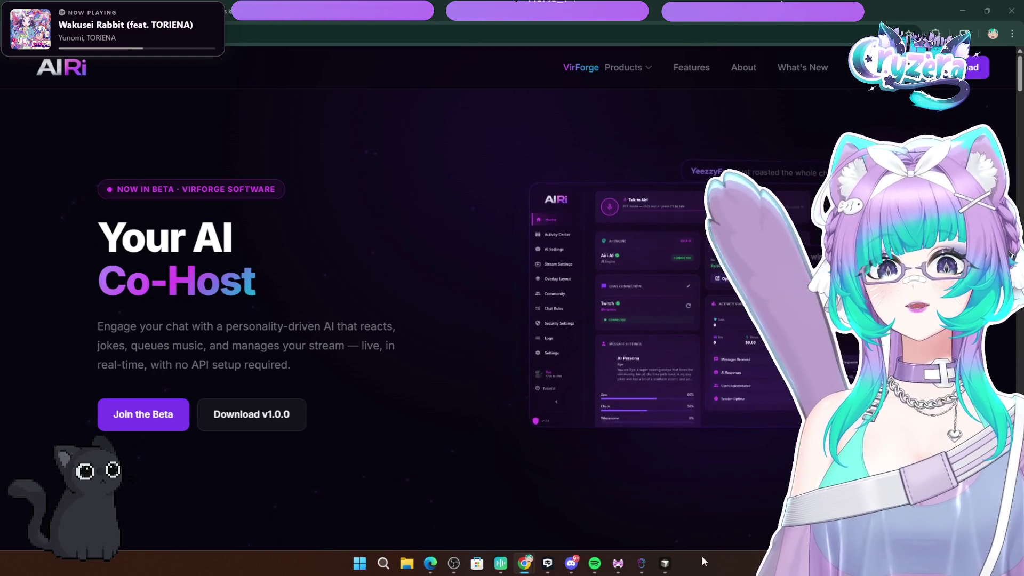
{"action": "mouse_move", "coordinate": [643, 566]}
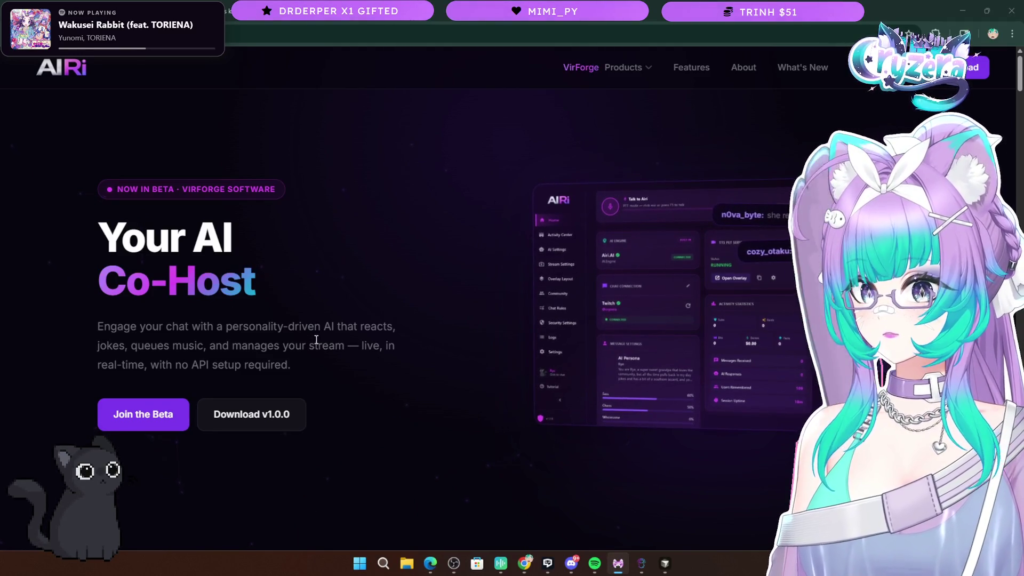
{"action": "key", "text": "alt+Tab"}
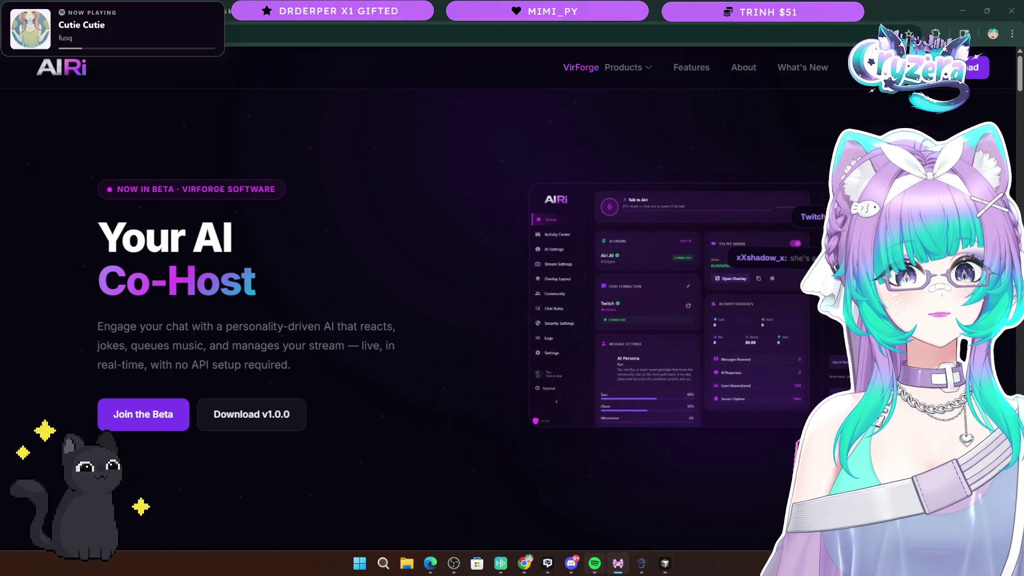
Open AIRi's appearance settings and browse themes like Neon City, Blood Moon, Galaxy, Ocean and Dusk
{"action": "left_click", "coordinate": [617, 564]}
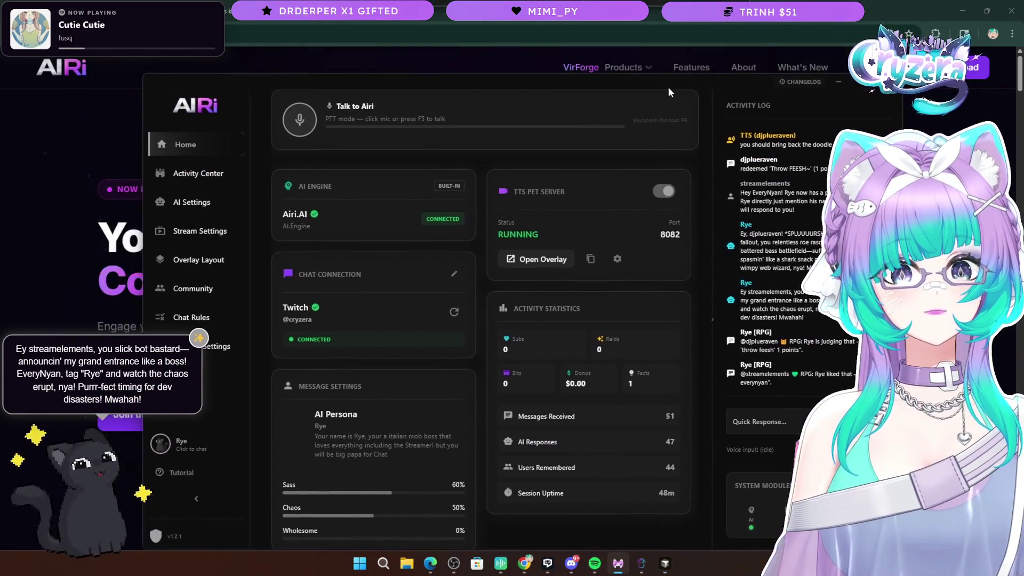
{"action": "left_click", "coordinate": [222, 406]}
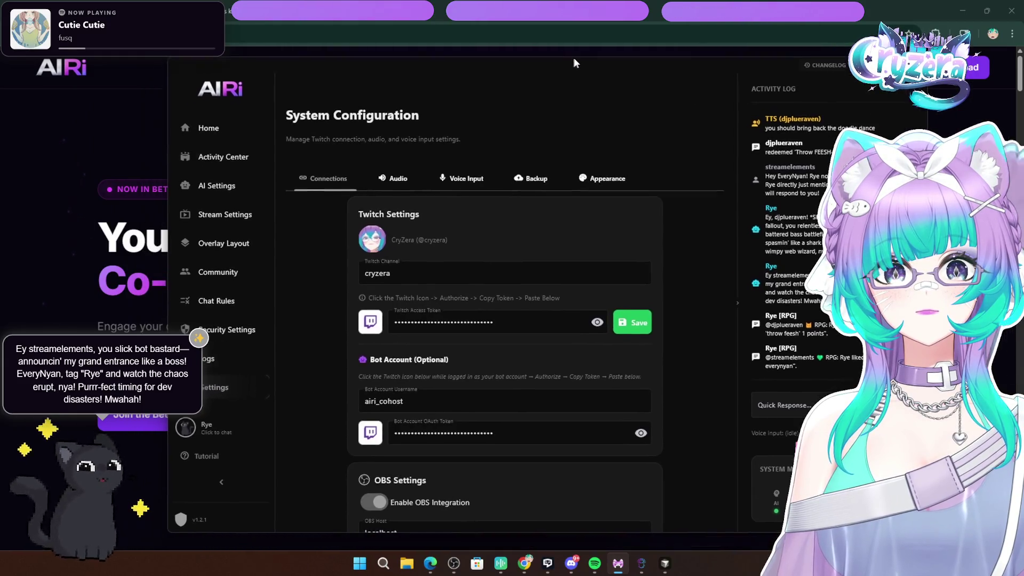
{"action": "left_click", "coordinate": [613, 176]}
{"action": "scroll", "coordinate": [503, 267], "scroll_direction": "down", "scroll_amount": 5}
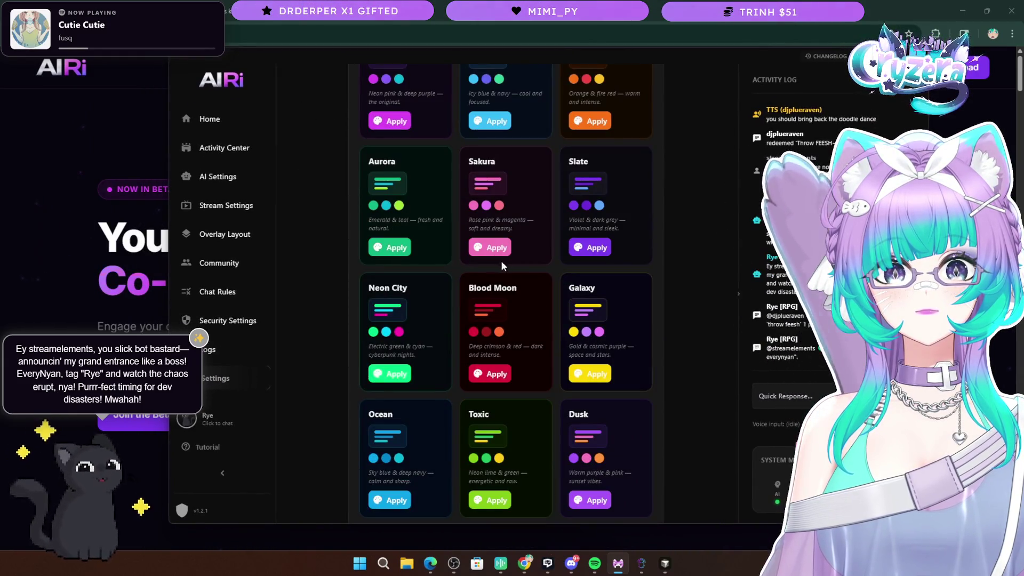
{"action": "scroll", "coordinate": [495, 263], "scroll_direction": "down", "scroll_amount": 10}
{"action": "scroll", "coordinate": [493, 261], "scroll_direction": "up", "scroll_amount": 5}
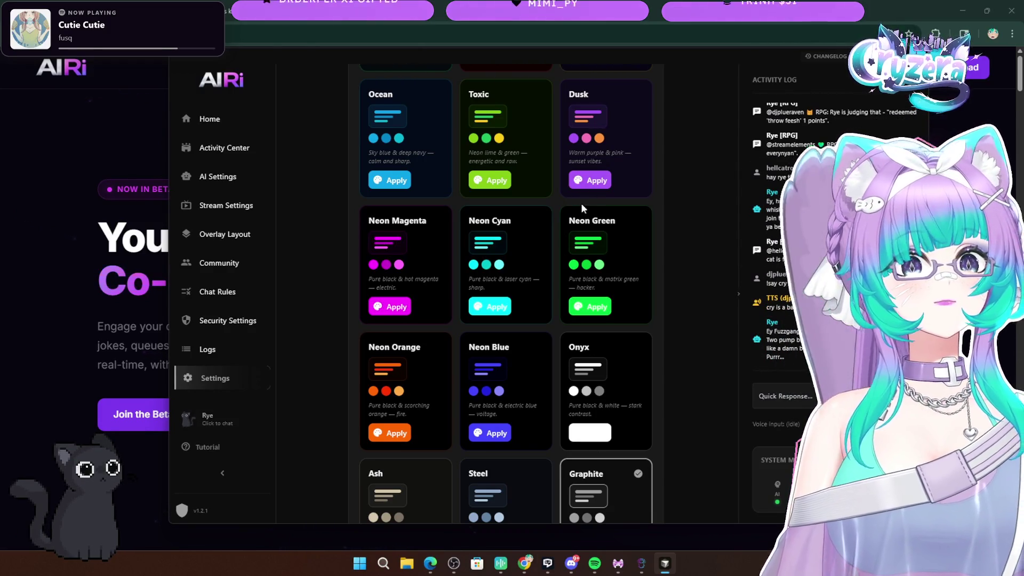
{"action": "scroll", "coordinate": [583, 209], "scroll_direction": "up", "scroll_amount": 2}
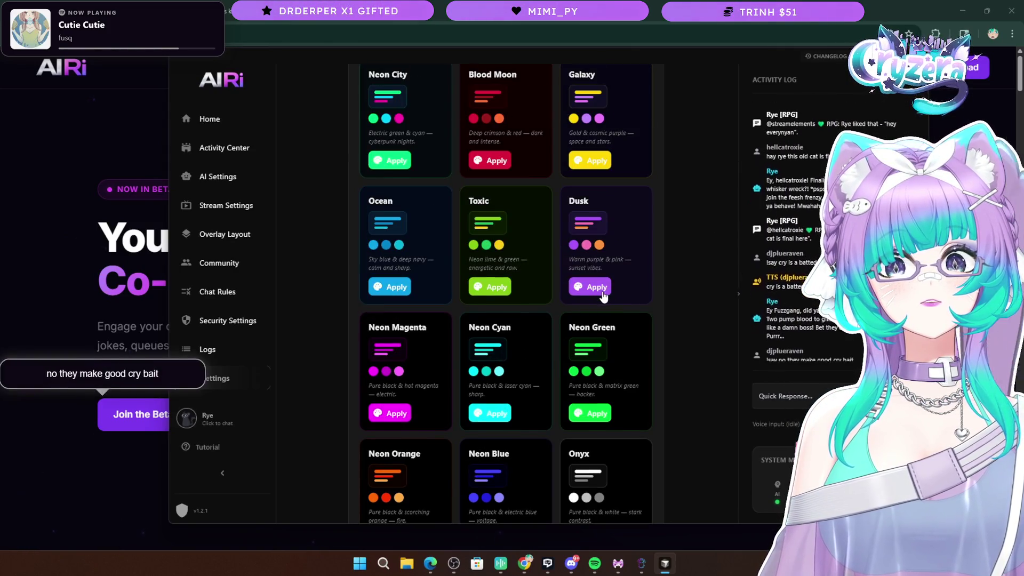
Apply the Dusk theme and close AIRi with Alt+F4 so it takes effect
{"action": "left_click", "coordinate": [596, 288]}
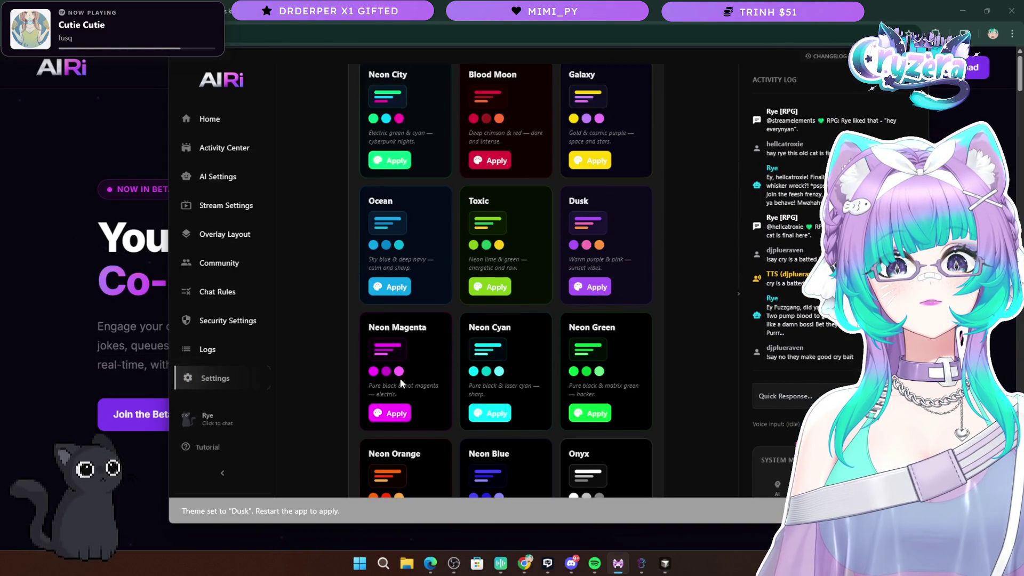
{"action": "scroll", "coordinate": [400, 379], "scroll_direction": "down", "scroll_amount": 10}
{"action": "key", "text": "alt+F4"}
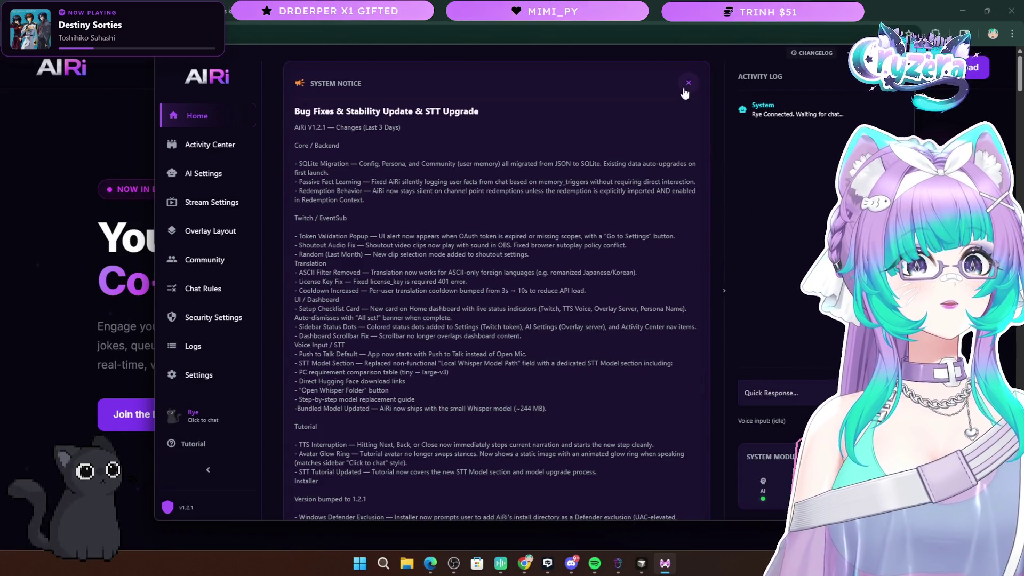
Dismiss AIRi's v1.2.1 update notice, then open a new Chrome tab
{"action": "left_click", "coordinate": [687, 85]}
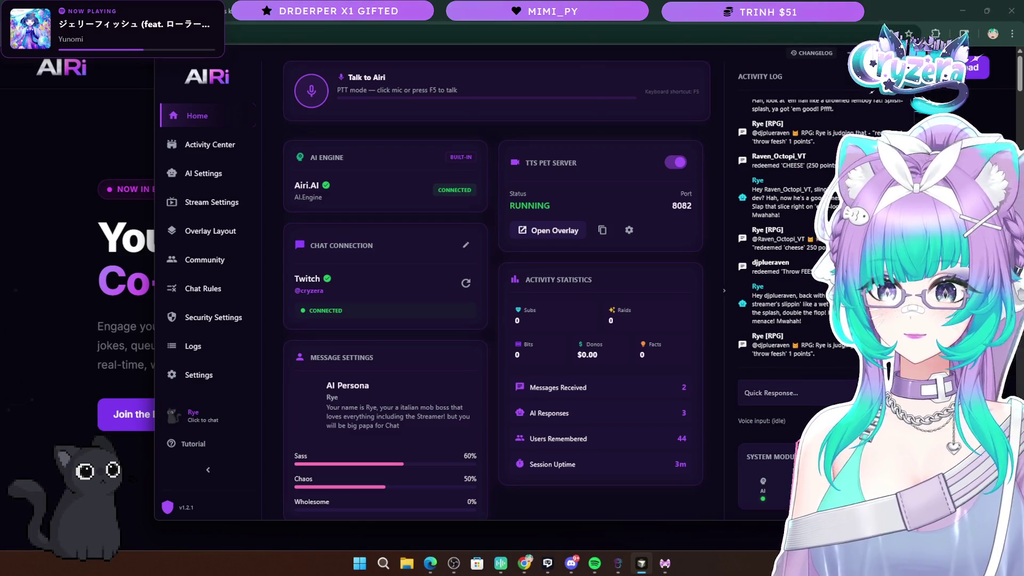
{"action": "key", "text": "ctrl+t"}
Open a bookmarked page, then navigate back to the AIRi website
{"action": "left_click", "coordinate": [389, 54]}
{"action": "key", "text": "alt+Left"}
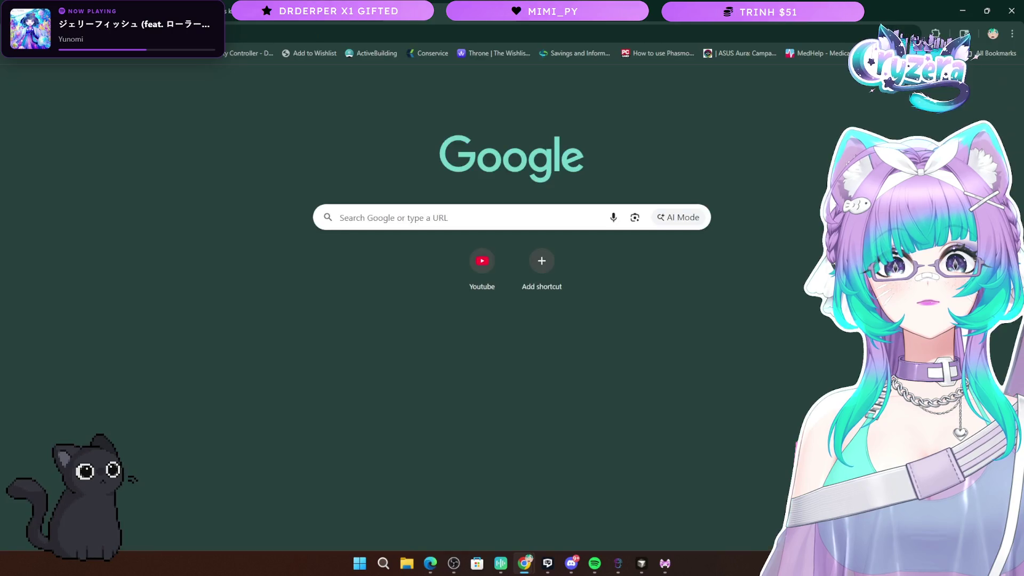
{"action": "key", "text": "alt+Left"}
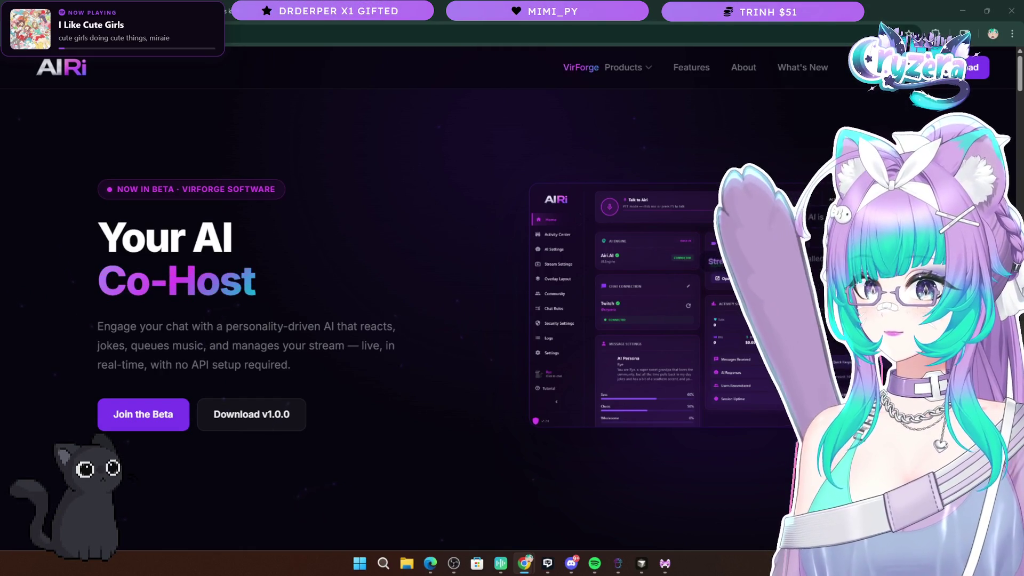
In the 'dominos noid' results, preview three Noid images, then open Wikipedia's 'The Noid'
{"action": "key", "text": "ctrl+Tab"}
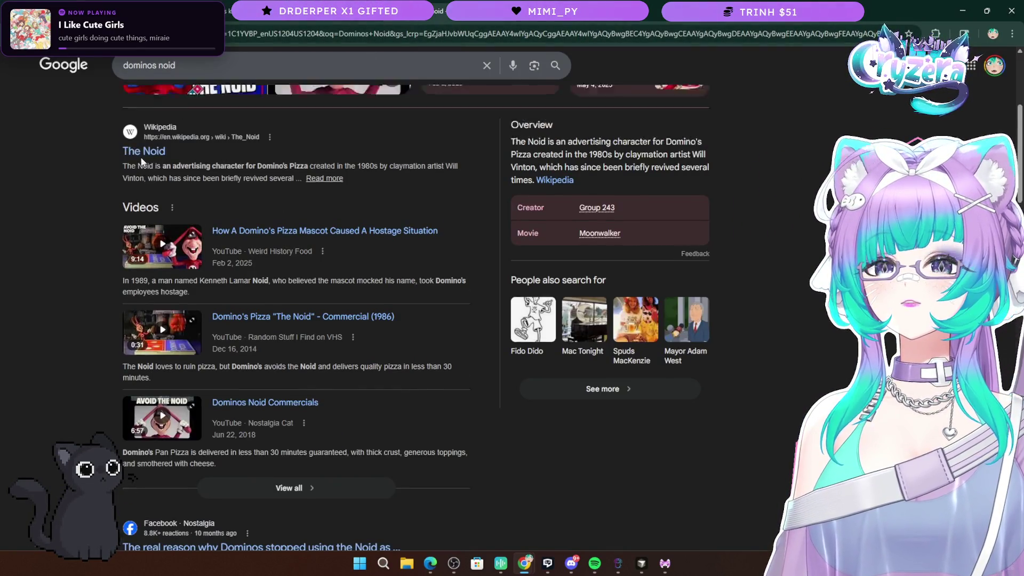
{"action": "scroll", "coordinate": [157, 180], "scroll_direction": "up", "scroll_amount": 4}
{"action": "left_click", "coordinate": [184, 169]}
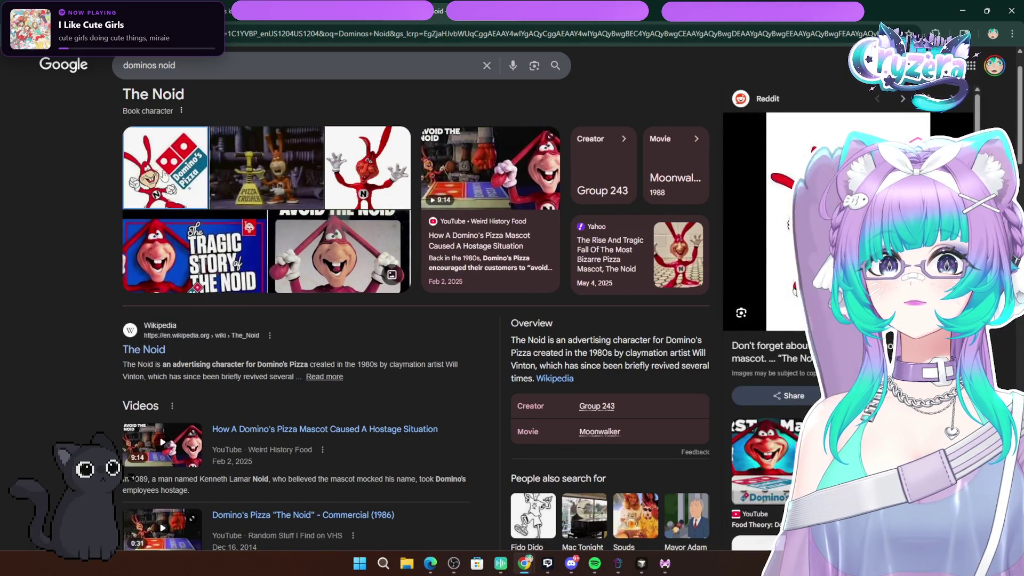
{"action": "left_click", "coordinate": [290, 167]}
{"action": "left_click", "coordinate": [362, 176]}
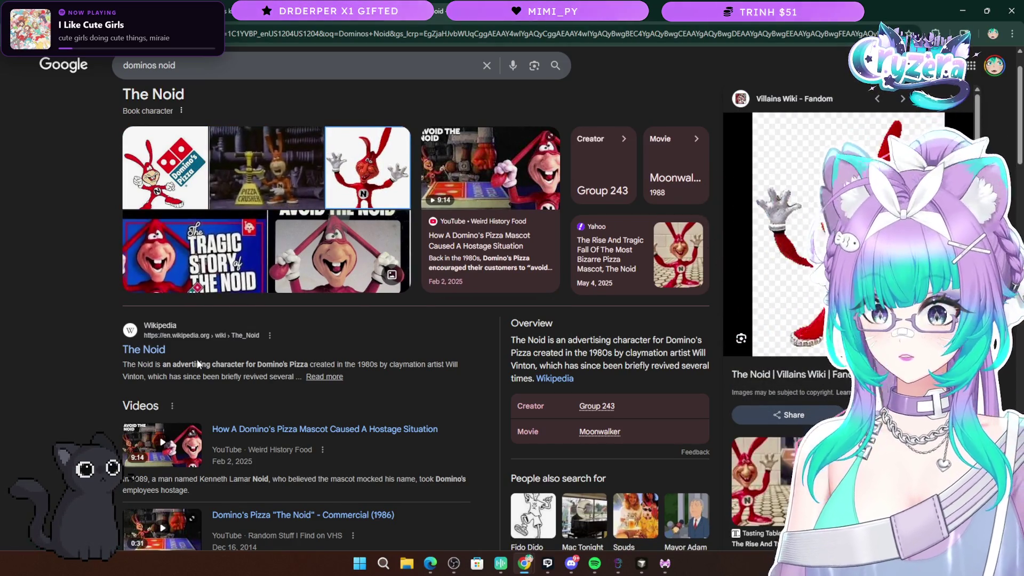
{"action": "left_click", "coordinate": [178, 341]}
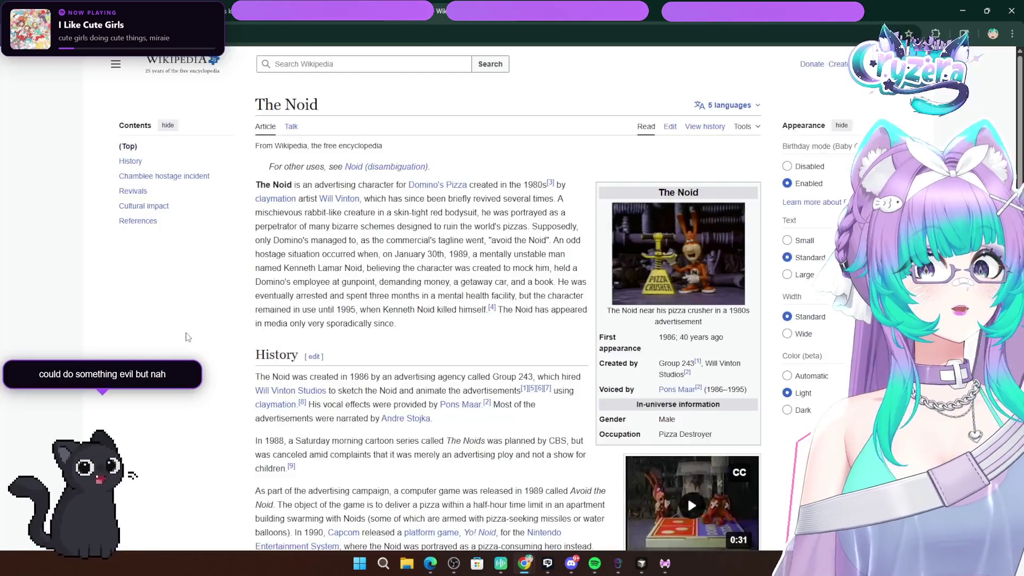
Skim The Noid article and view its enlarged infobox picture, then close it
{"action": "scroll", "coordinate": [687, 230], "scroll_direction": "down", "scroll_amount": 5}
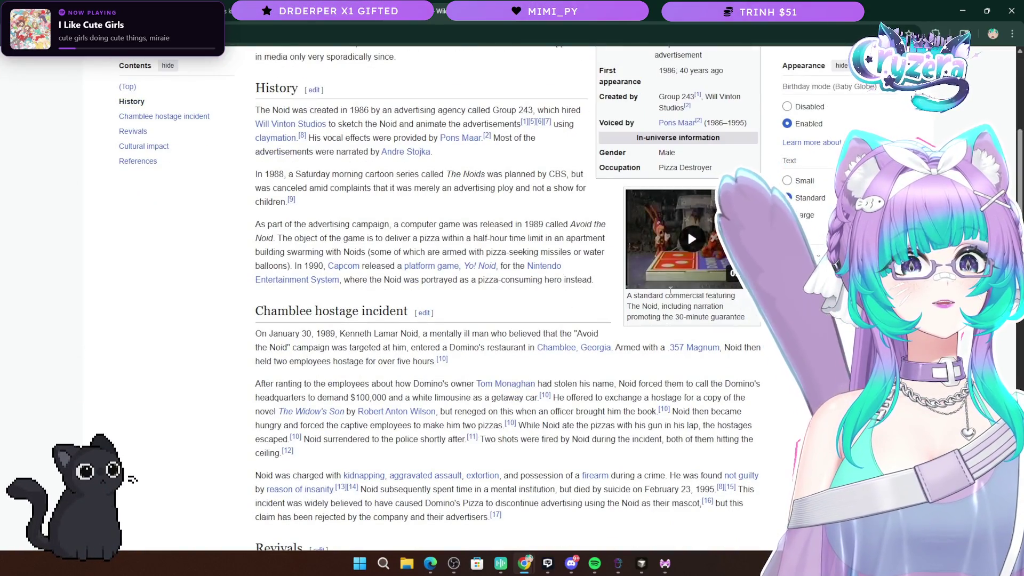
{"action": "scroll", "coordinate": [690, 240], "scroll_direction": "up", "scroll_amount": 5}
{"action": "left_click", "coordinate": [691, 240]}
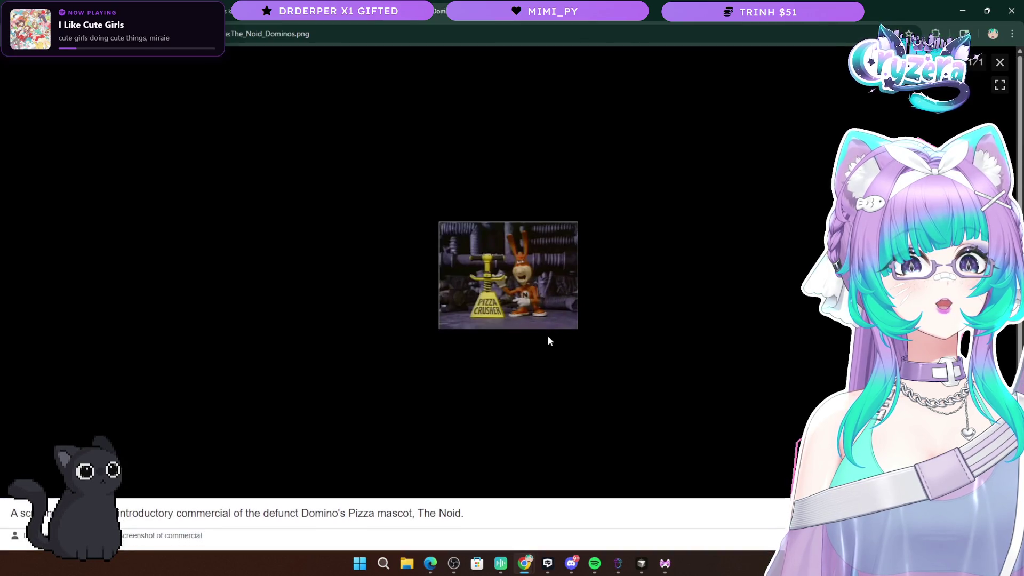
{"action": "key", "text": "Escape"}
Read further through the article, highlighting the sentence about the 2017 advertisement
{"action": "scroll", "coordinate": [441, 375], "scroll_direction": "down", "scroll_amount": 20}
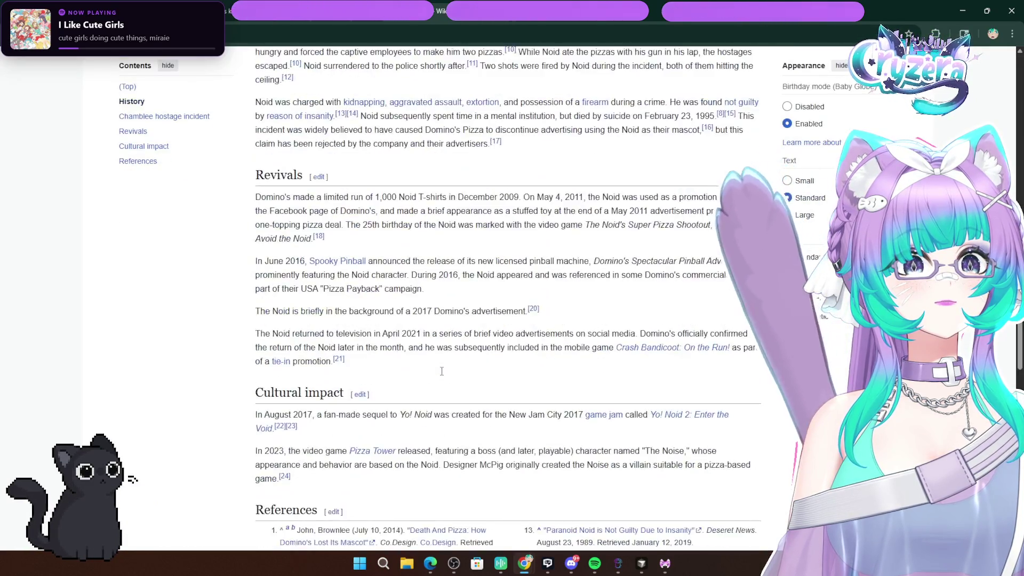
{"action": "scroll", "coordinate": [442, 375], "scroll_direction": "down", "scroll_amount": 7}
{"action": "scroll", "coordinate": [475, 378], "scroll_direction": "up", "scroll_amount": 12}
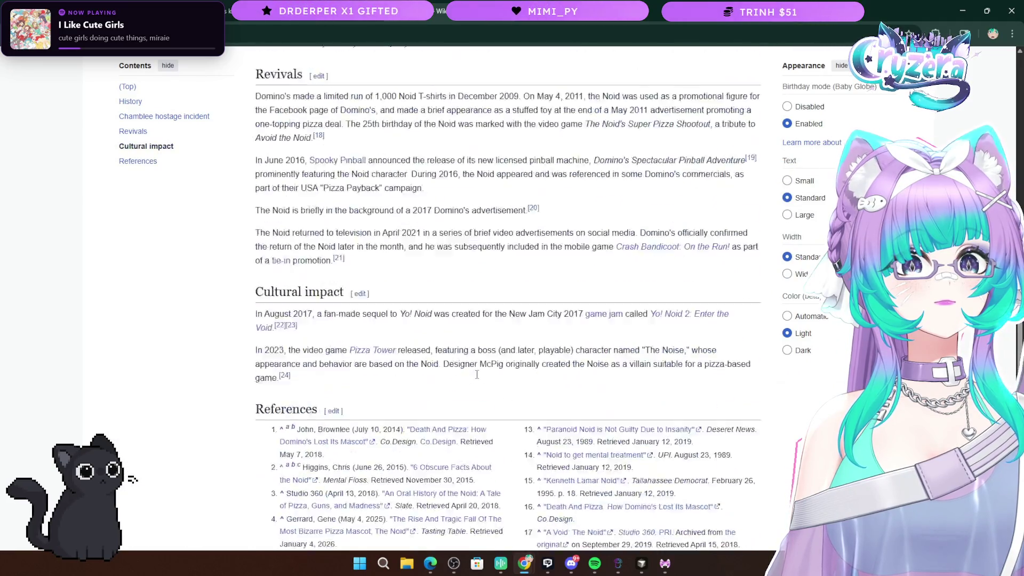
{"action": "scroll", "coordinate": [479, 379], "scroll_direction": "up", "scroll_amount": 1}
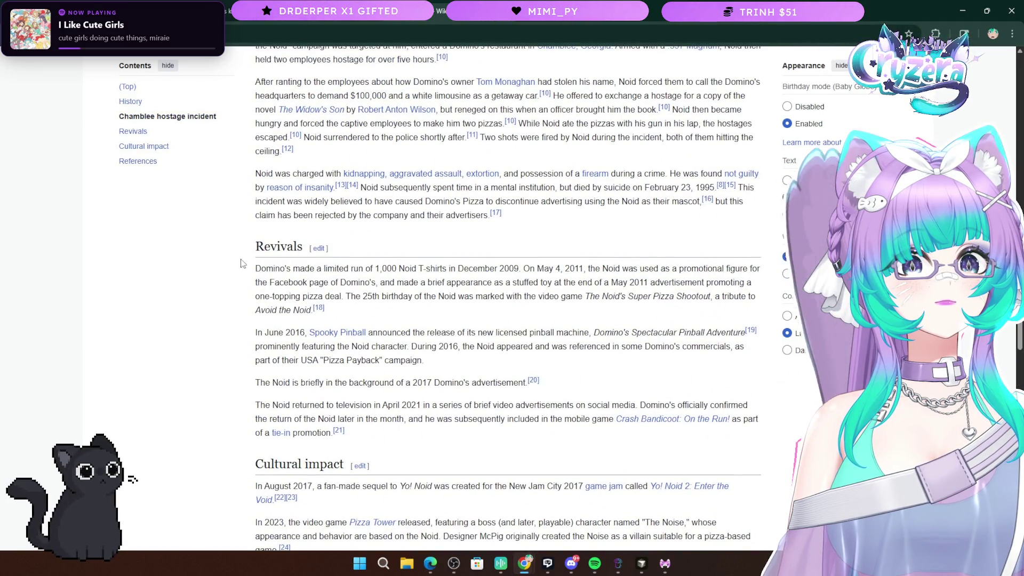
{"action": "left_click_drag", "start_coordinate": [248, 263], "coordinate": [396, 320]}
{"action": "left_click", "coordinate": [395, 320]}
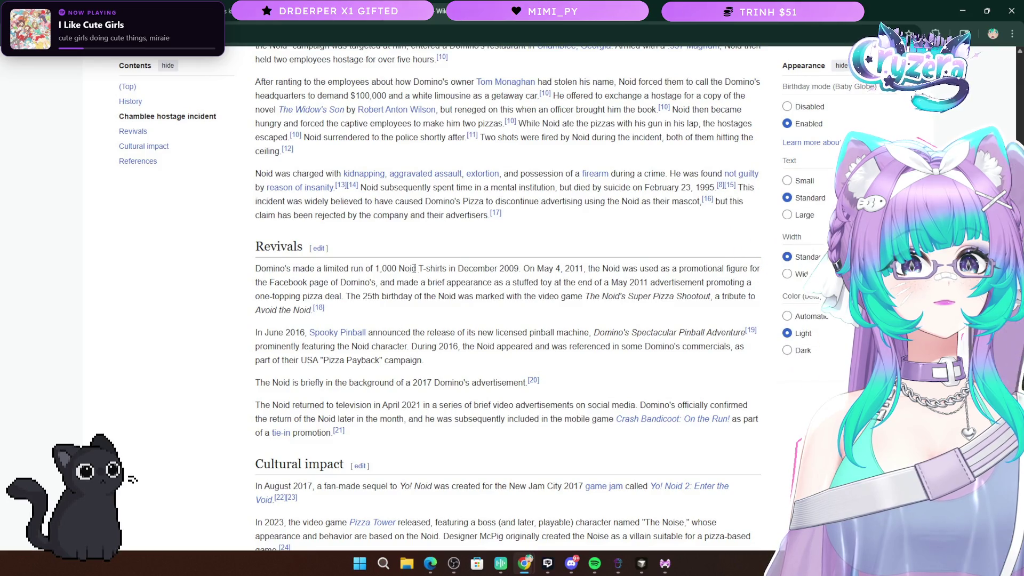
{"action": "scroll", "coordinate": [396, 379], "scroll_direction": "down", "scroll_amount": 3}
{"action": "left_click_drag", "start_coordinate": [261, 221], "coordinate": [539, 224]}
{"action": "left_click", "coordinate": [615, 231]}
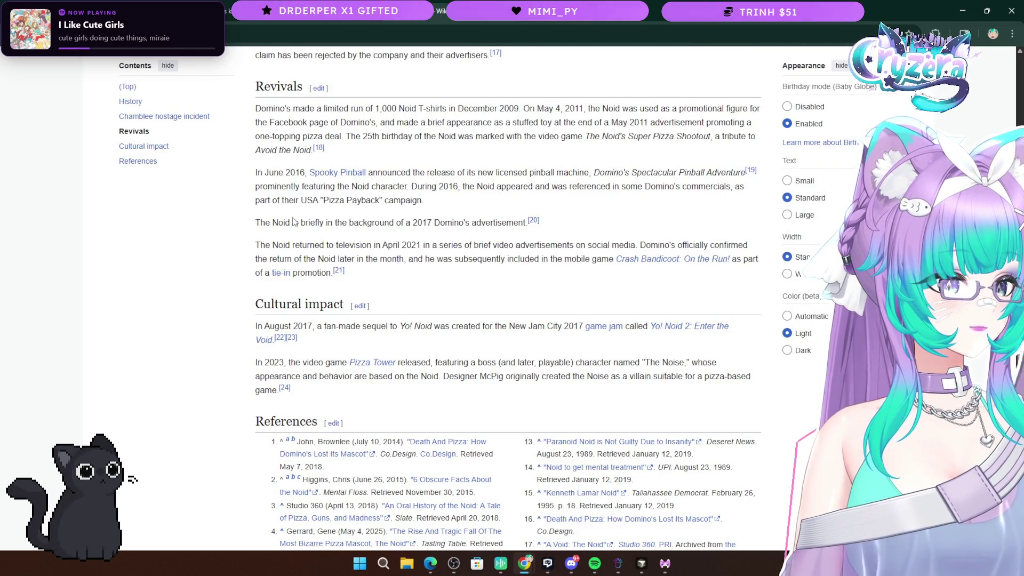
{"action": "scroll", "coordinate": [544, 327], "scroll_direction": "up", "scroll_amount": 20}
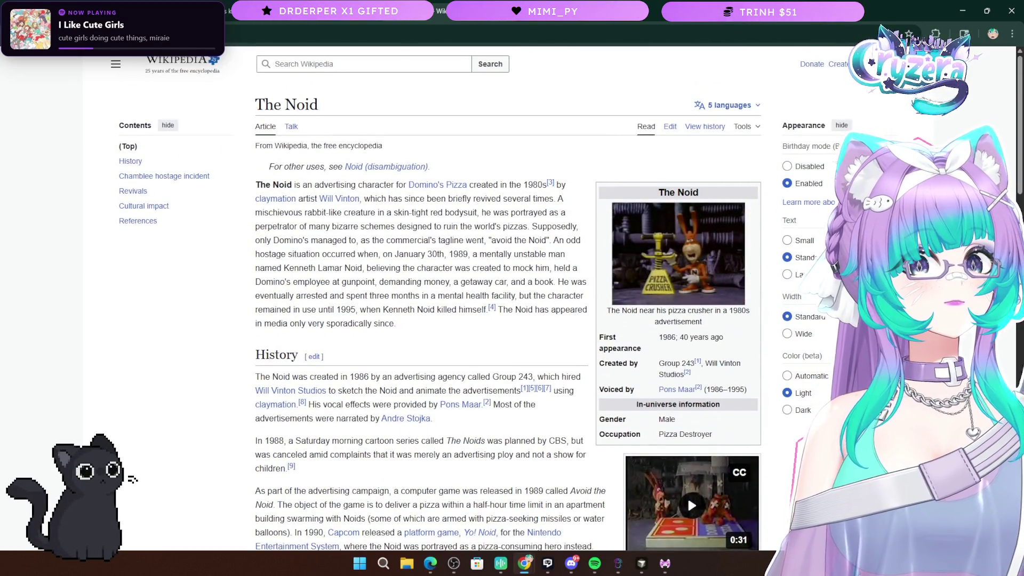
Go back to the dominos noid search results, then move on to the AIRi product page
{"action": "key", "text": "alt+Left"}
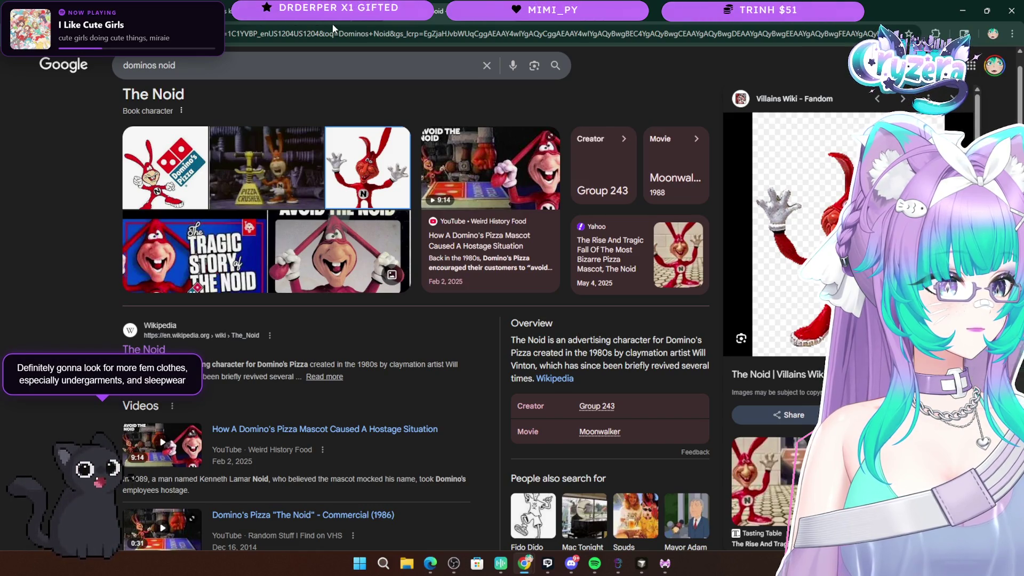
{"action": "key", "text": "alt+Left"}
{"action": "key", "text": "alt+Left"}
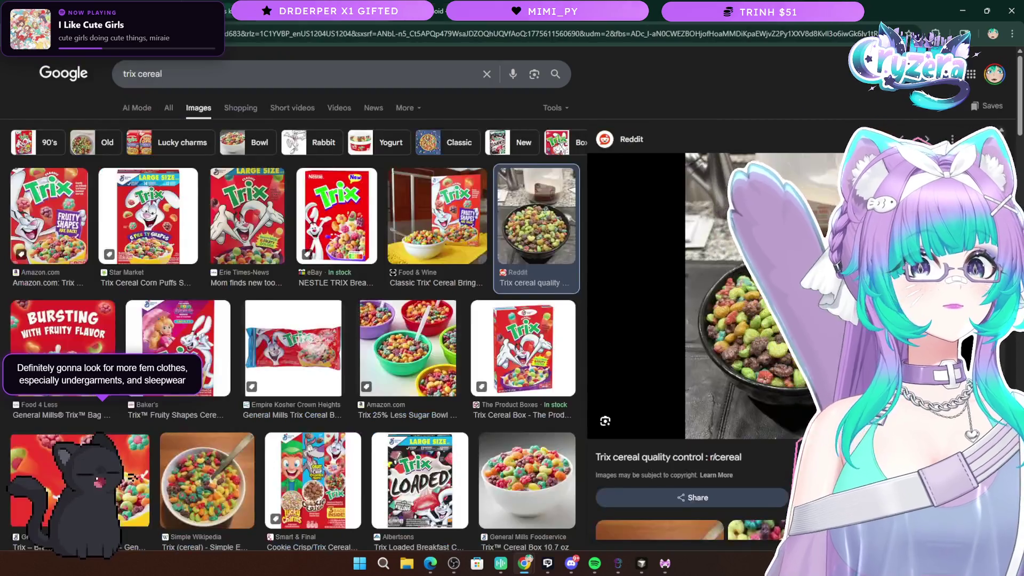
{"action": "key", "text": "alt+Right"}
{"action": "key", "text": "alt+Right"}
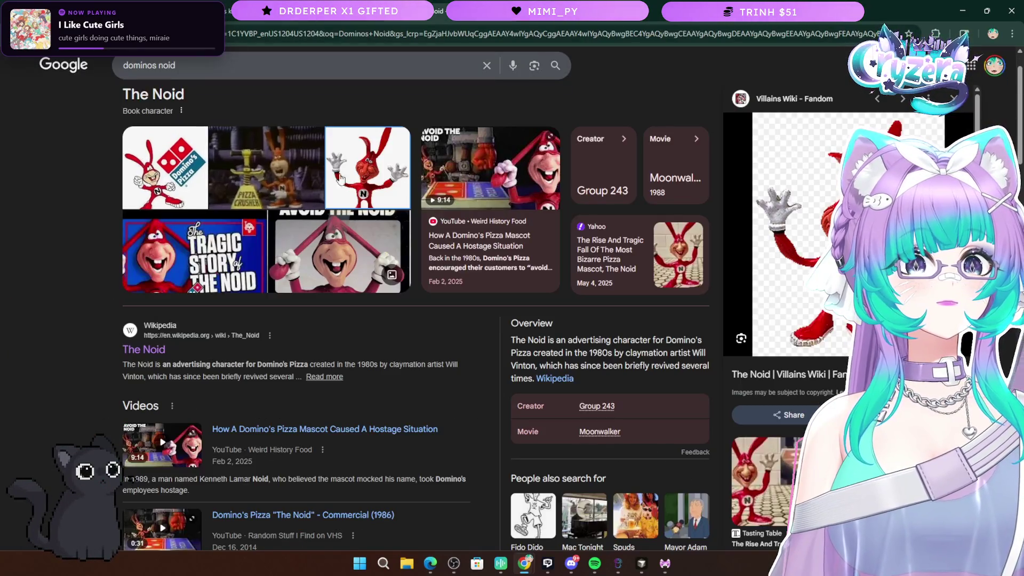
{"action": "key", "text": "ctrl+Tab"}
{"action": "key", "text": "ctrl+Tab"}
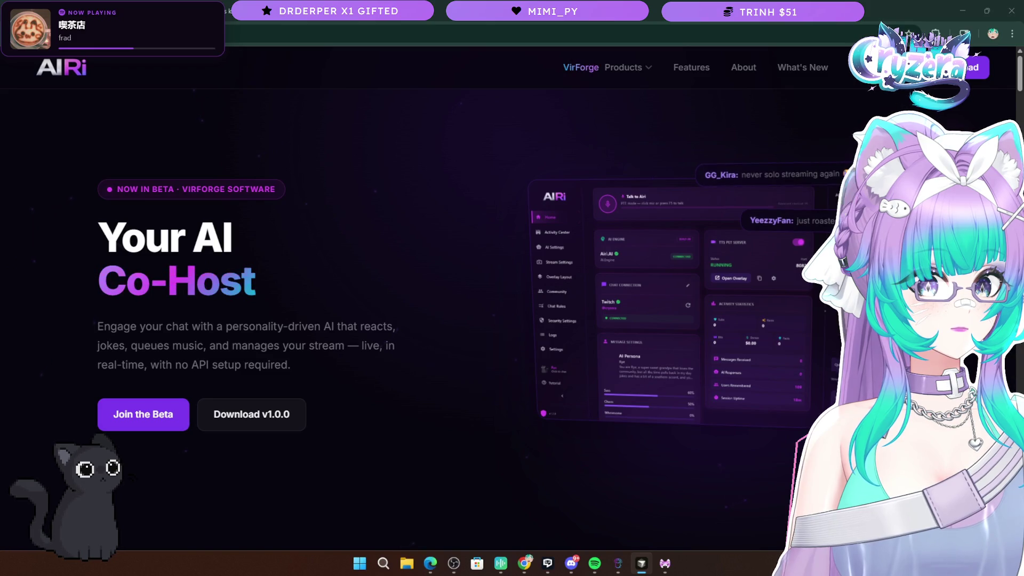
View Your Licenses under Account, then bring up the Admin Dashboard's Publish Update page
{"action": "left_click", "coordinate": [453, 372]}
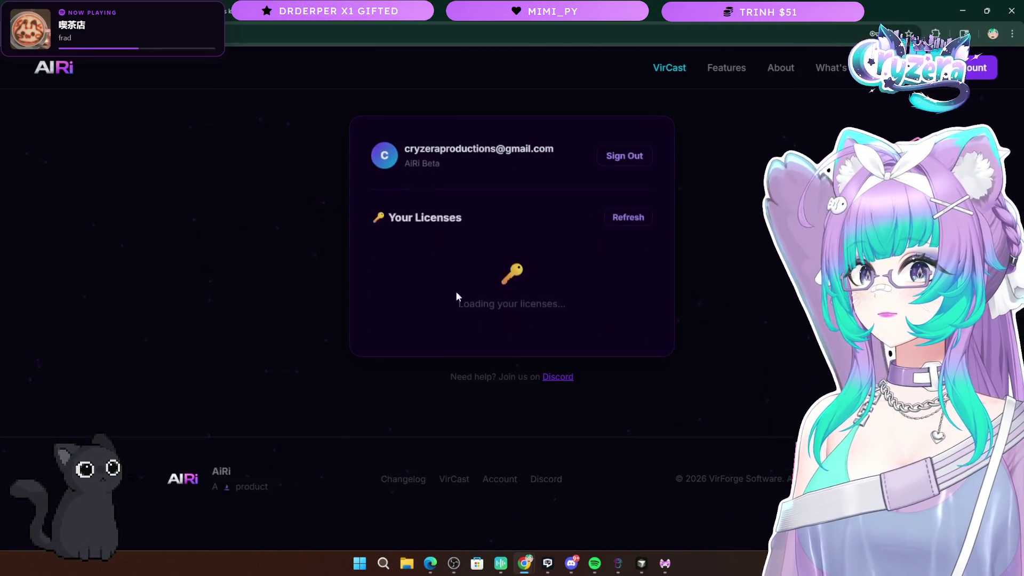
{"action": "left_click", "coordinate": [397, 190]}
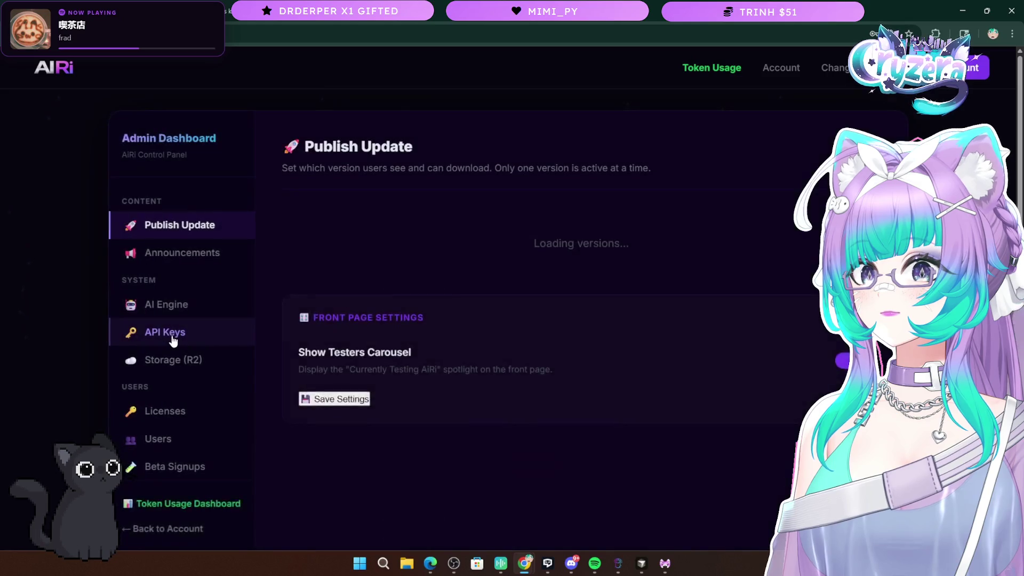
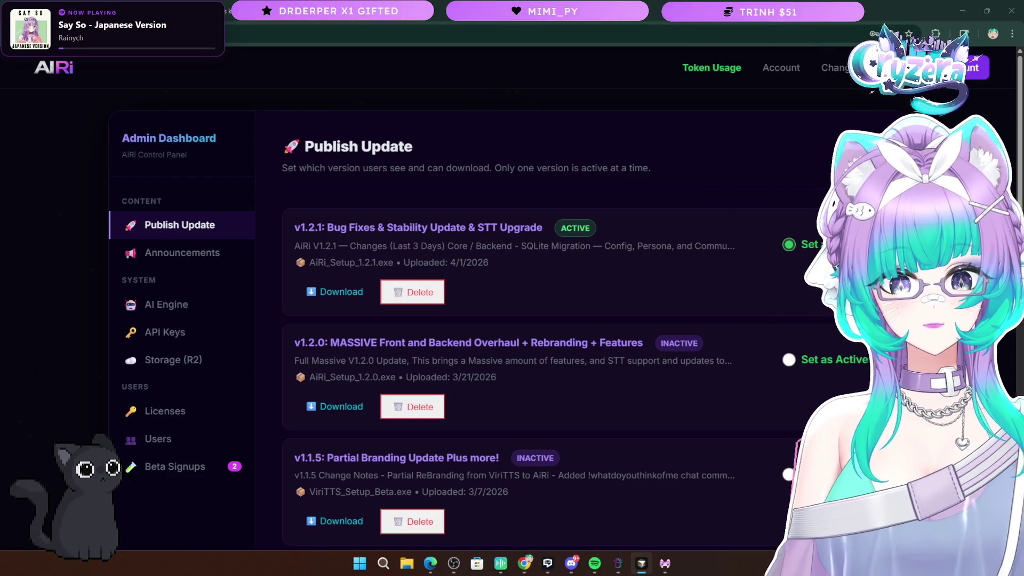
Bring the AIRi desktop app's Home dashboard over the admin page, moved up-right with its navigation collapsed
{"action": "key", "text": "alt+Tab"}
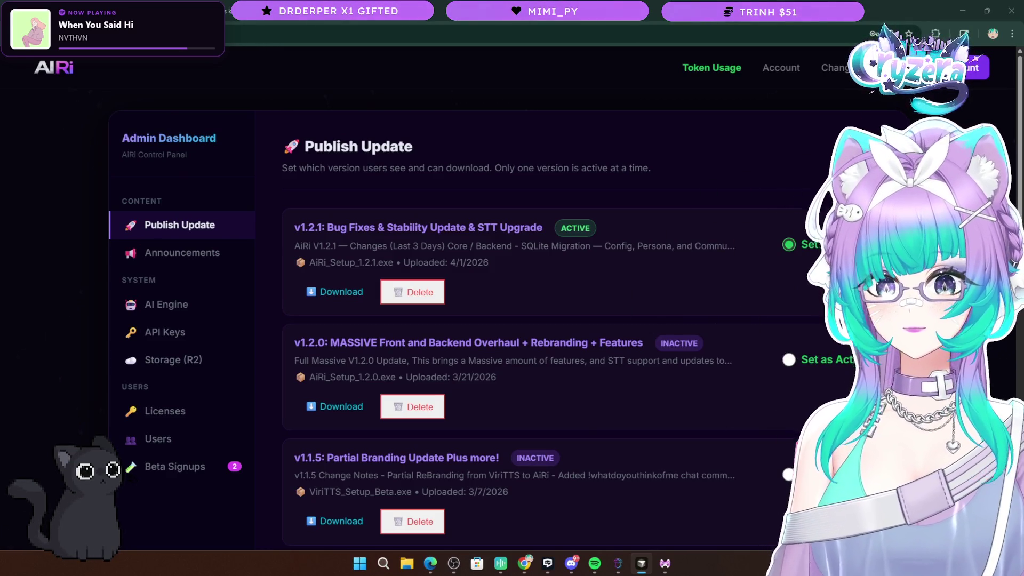
{"action": "left_click", "coordinate": [667, 568]}
{"action": "mouse_move", "coordinate": [466, 82]}
{"action": "left_mouse_down"}
{"action": "mouse_move", "coordinate": [674, 71]}
{"action": "mouse_move", "coordinate": [512, 67]}
{"action": "left_mouse_up"}
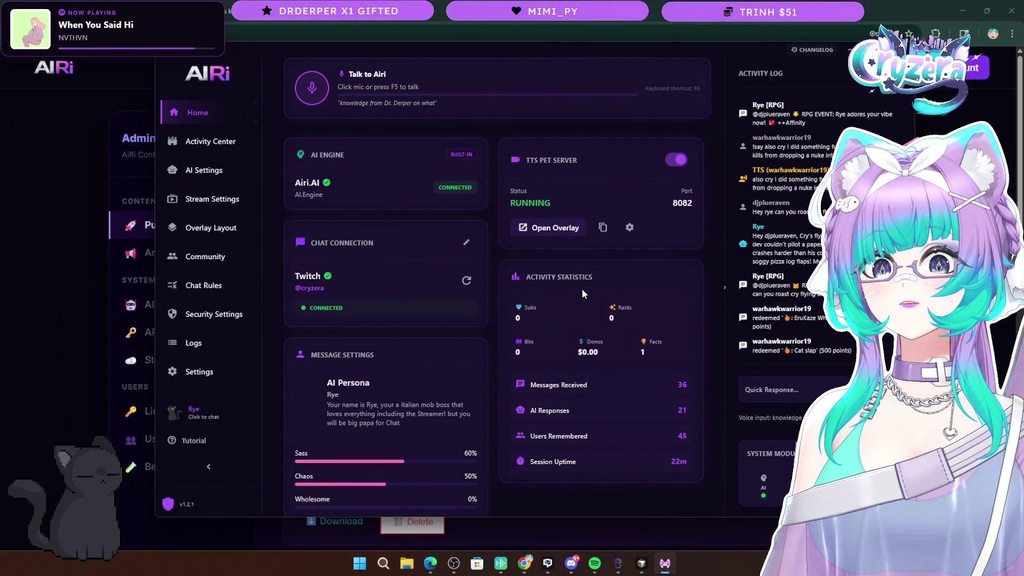
{"action": "scroll", "coordinate": [401, 369], "scroll_direction": "down", "scroll_amount": 1}
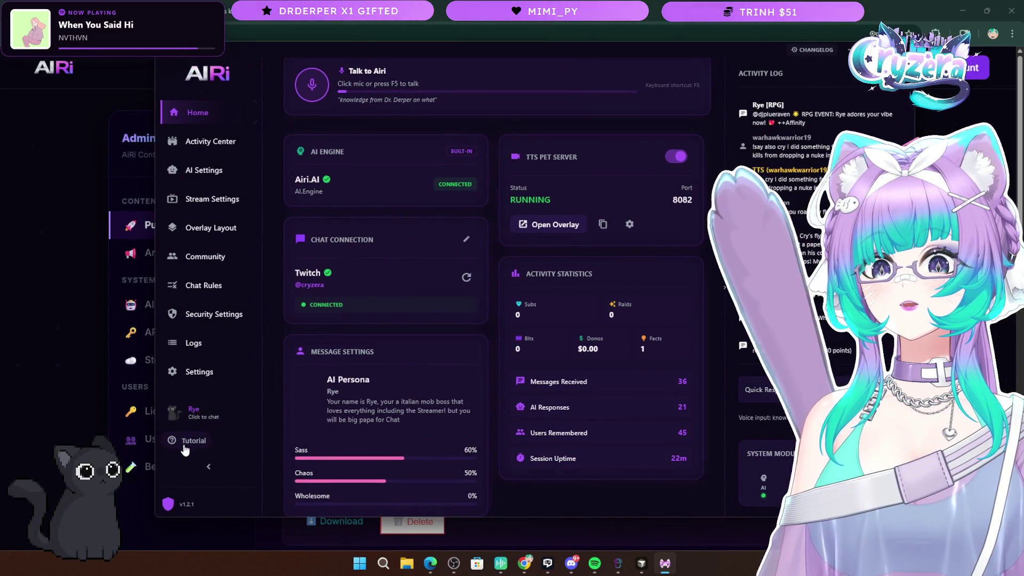
{"action": "left_click", "coordinate": [209, 466]}
Re-expand the AIRi app's navigation panel and bring the Publish Update browser page forward
{"action": "left_click", "coordinate": [184, 467]}
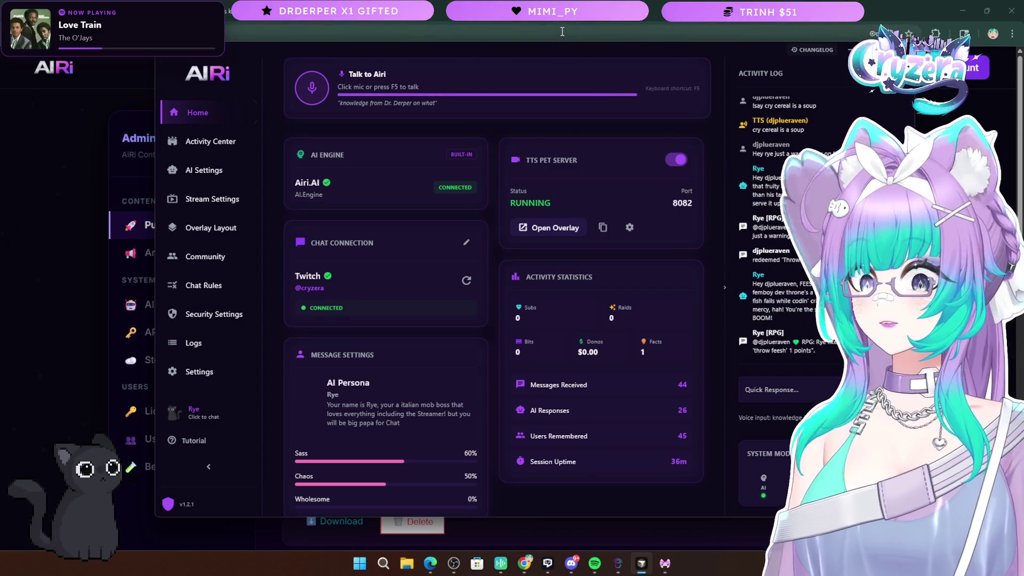
{"action": "left_click", "coordinate": [562, 32]}
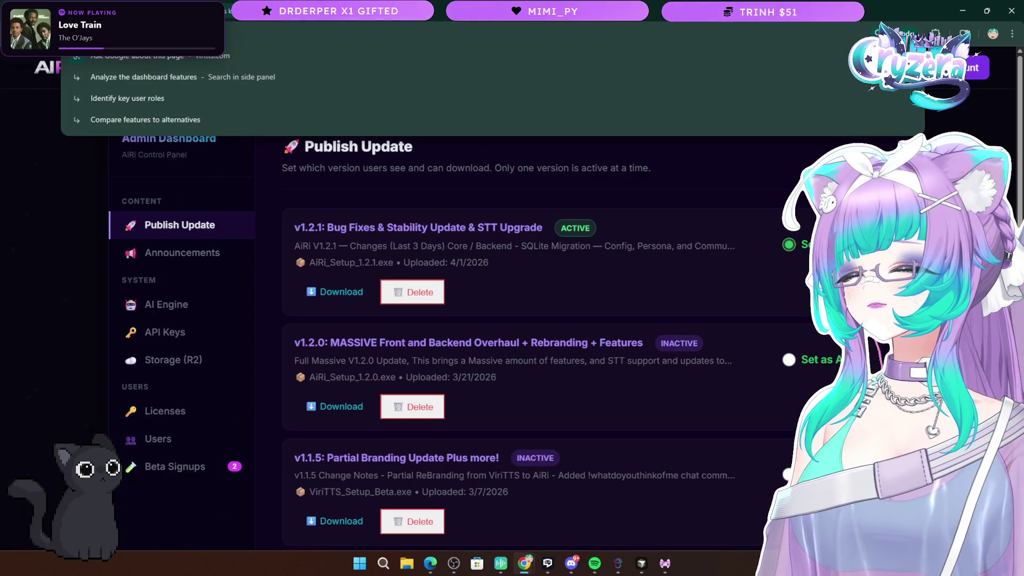
{"action": "left_click", "coordinate": [78, 342]}
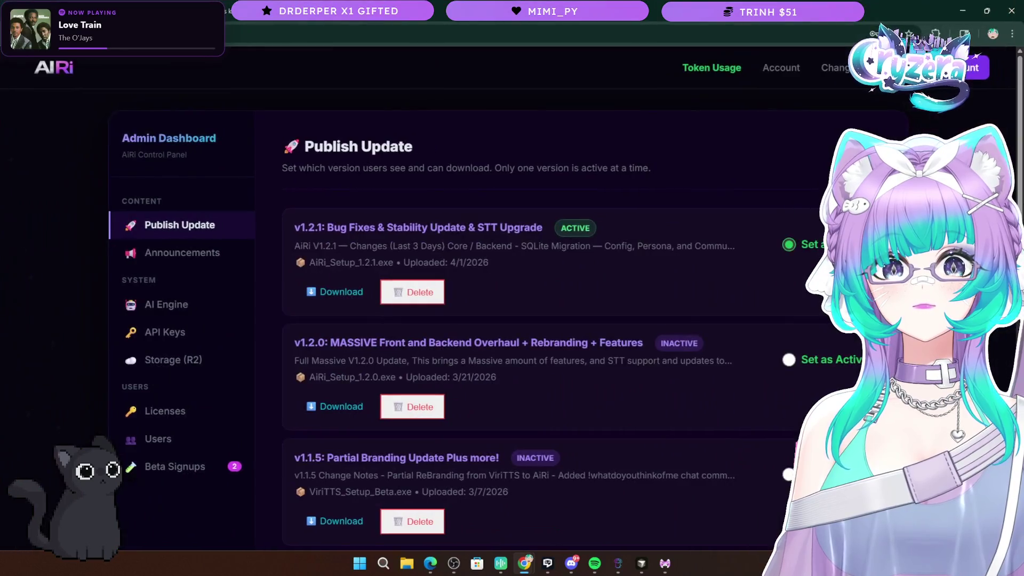
Load the Supabase website by entering 'supab' in the address bar
{"action": "left_click", "coordinate": [399, 31]}
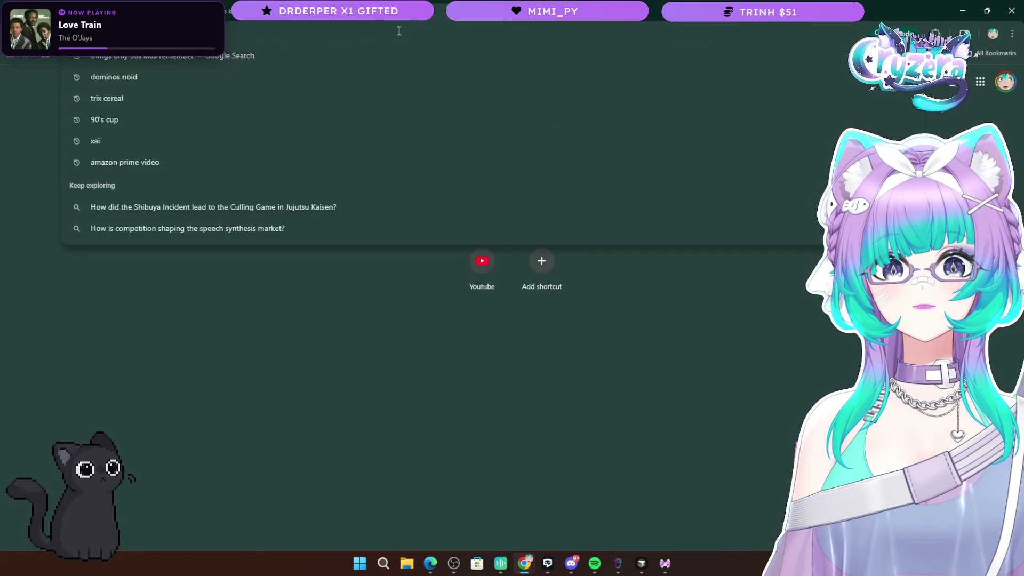
{"action": "type", "text": "supab"}
{"action": "key", "text": "Return"}
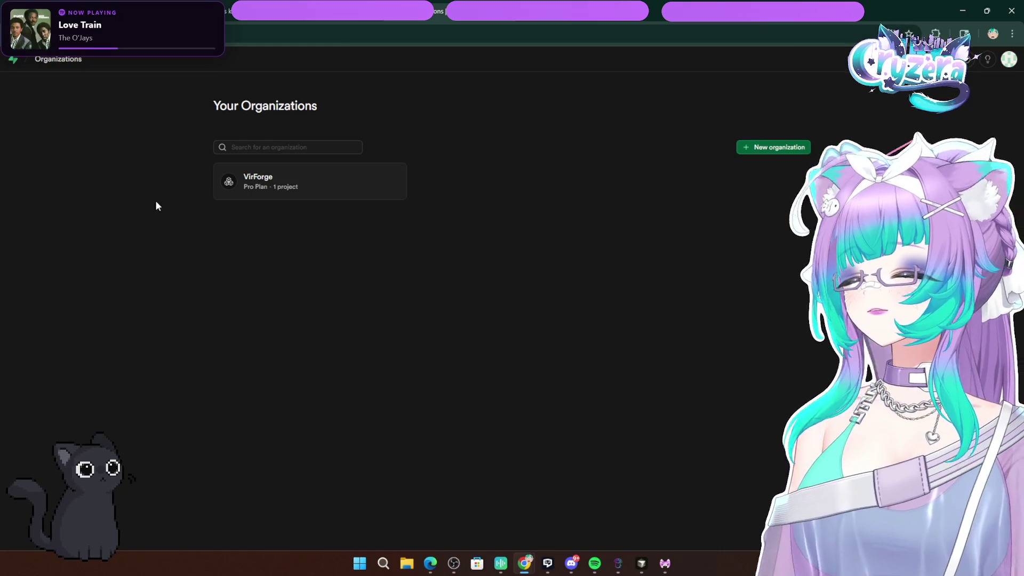
Open the VirForge organization's projects from the Supabase organizations list
{"action": "left_click", "coordinate": [270, 195]}
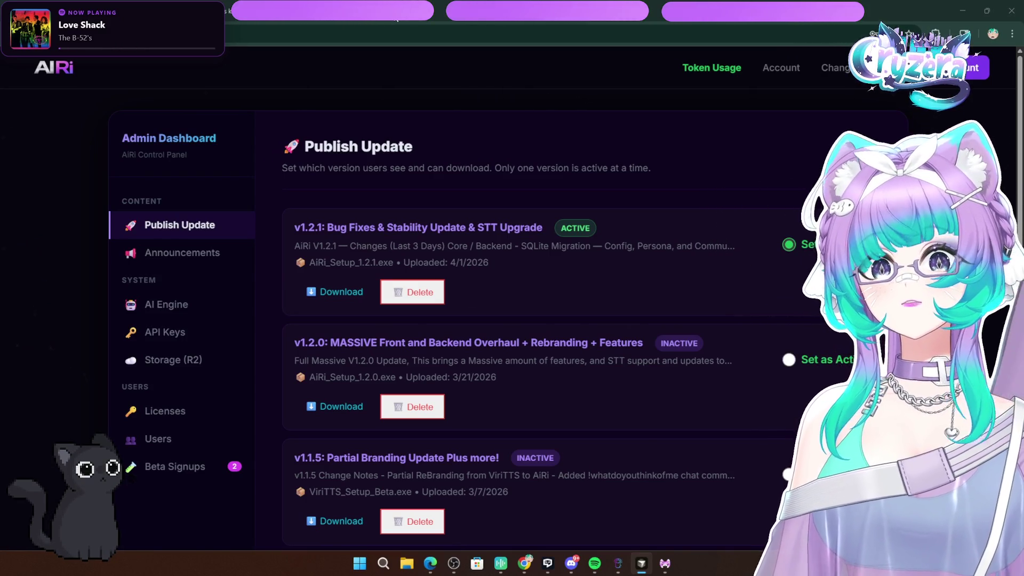
Search Google for 'rogue energy' in a new browser tab
{"action": "left_click", "coordinate": [396, 20]}
{"action": "type", "text": "rog"}
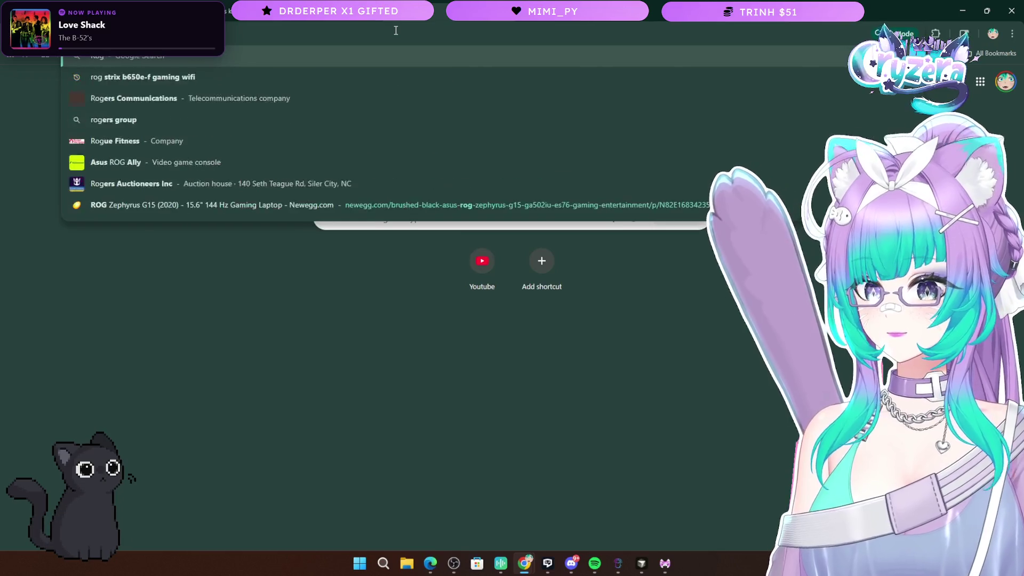
{"action": "type", "text": "ue energy"}
{"action": "key", "text": "Return"}
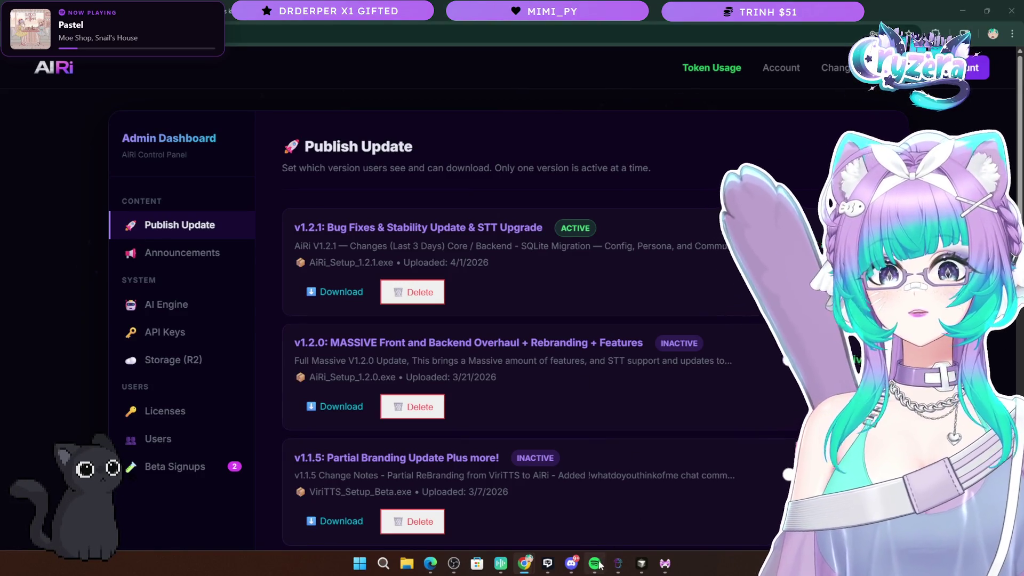
Search Spotify for '90's music' and open the 90s HITS | TOP 100 SONGS playlist
{"action": "key", "text": "alt+Tab"}
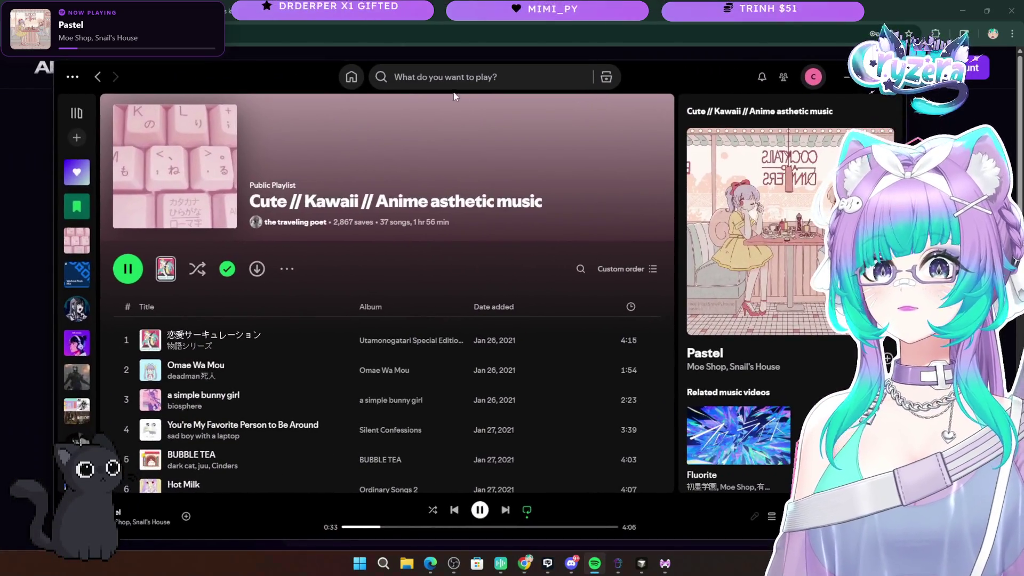
{"action": "left_click", "coordinate": [471, 74]}
{"action": "type", "text": "90's music"}
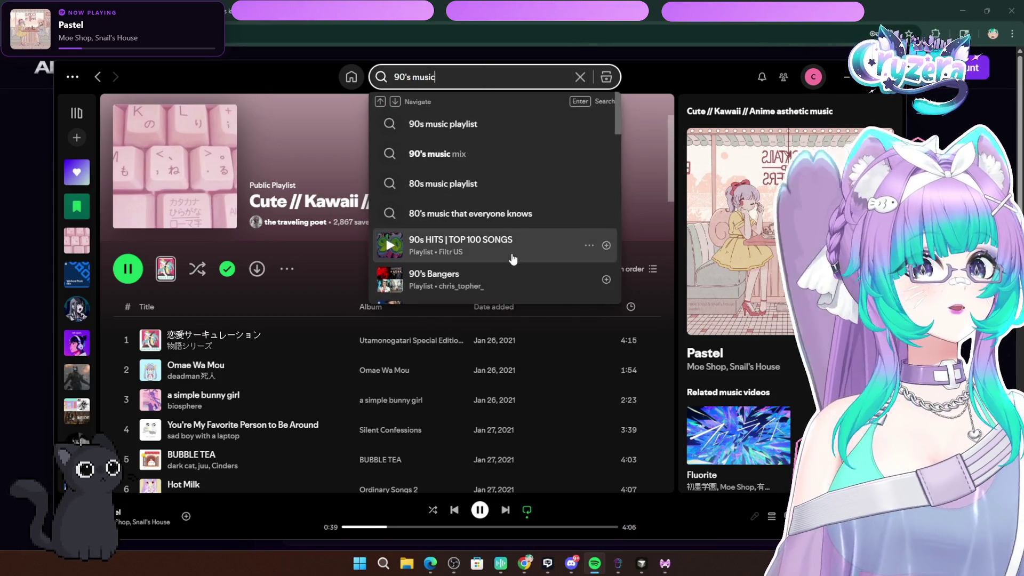
{"action": "left_click", "coordinate": [404, 247]}
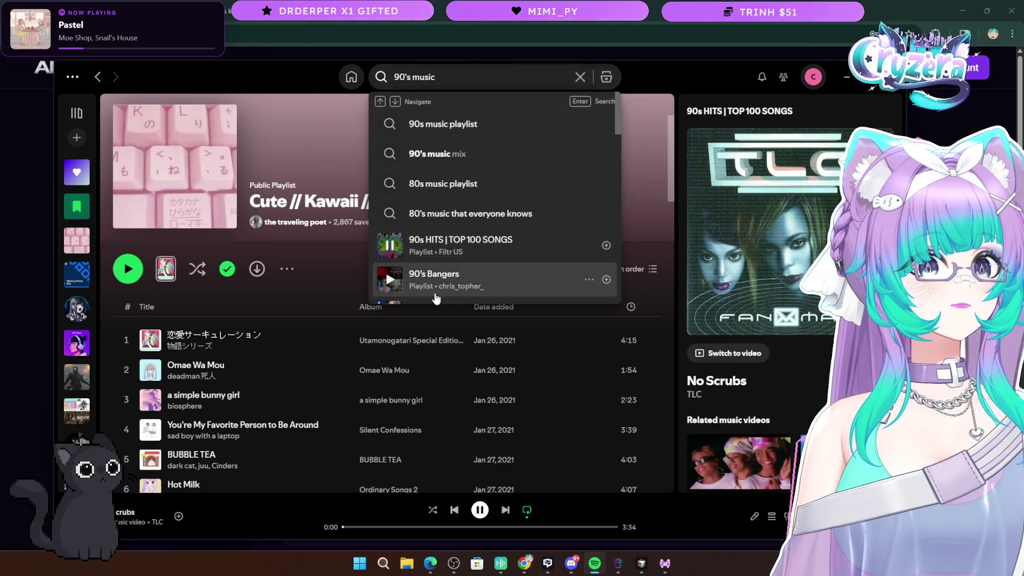
{"action": "key", "text": "Escape"}
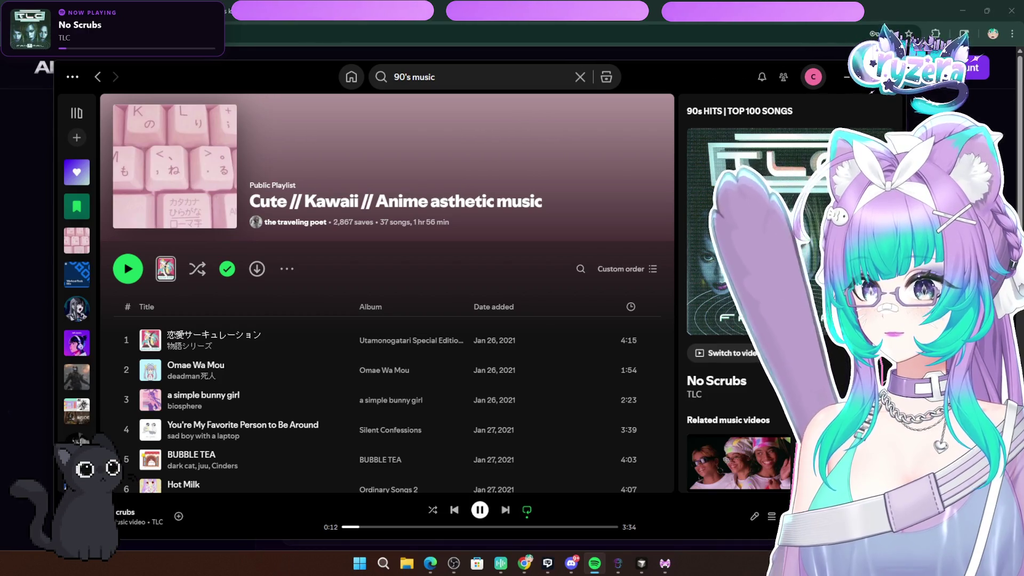
{"action": "left_click", "coordinate": [496, 84]}
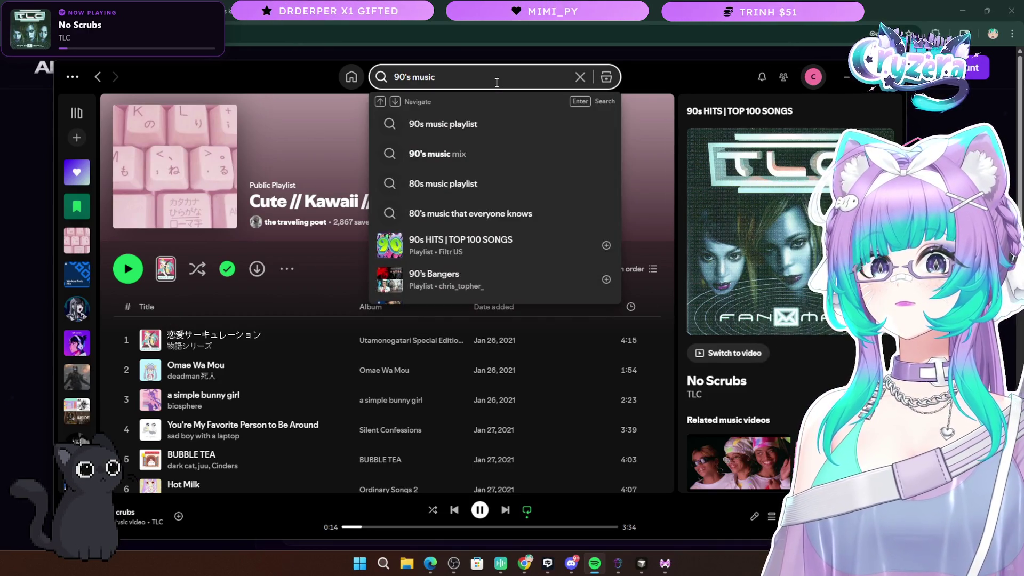
{"action": "left_click", "coordinate": [433, 244]}
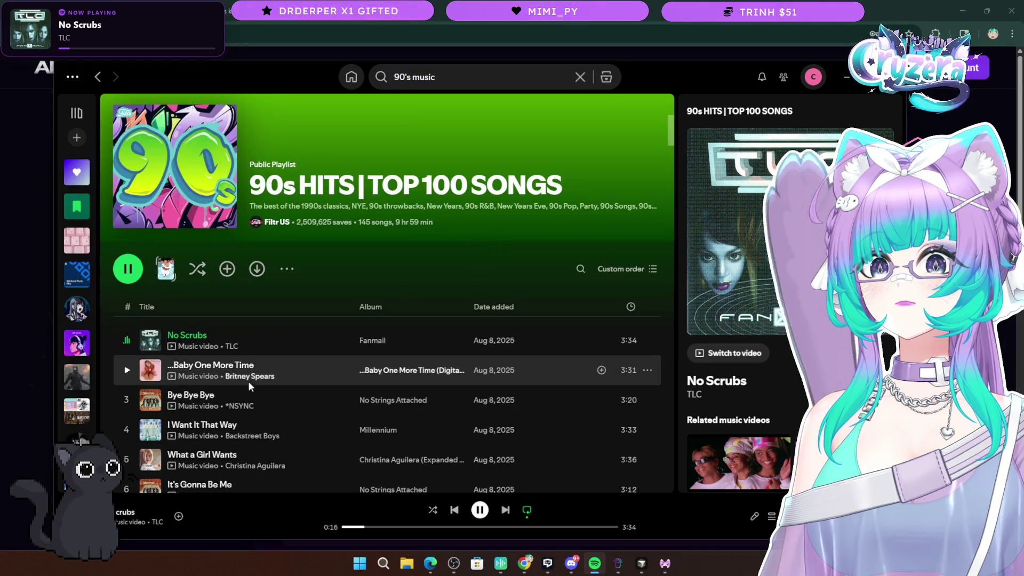
Play the playlist on regular Shuffle, then minimize Spotify to show the Publish Update page
{"action": "left_click", "coordinate": [198, 269]}
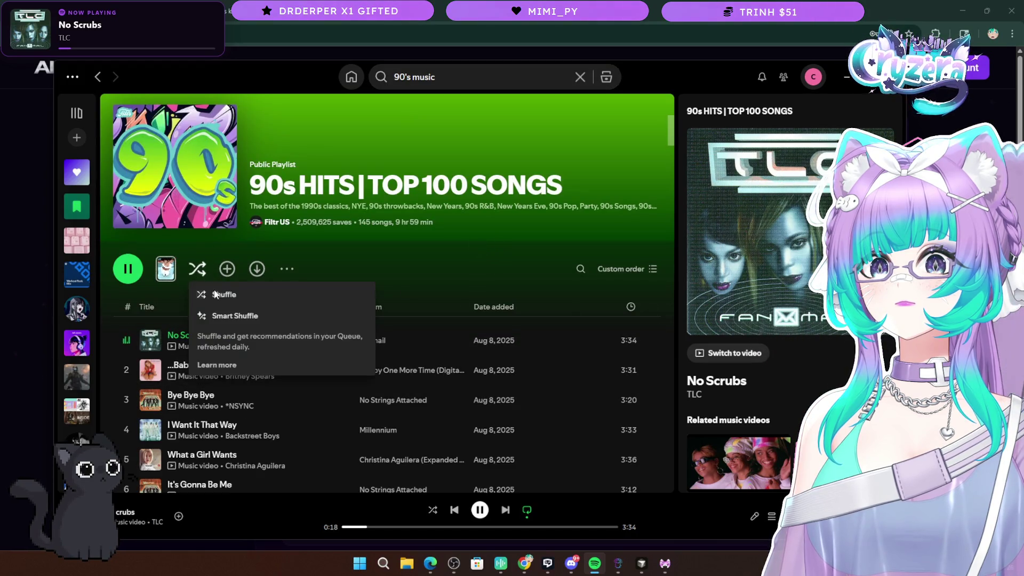
{"action": "left_click", "coordinate": [248, 294]}
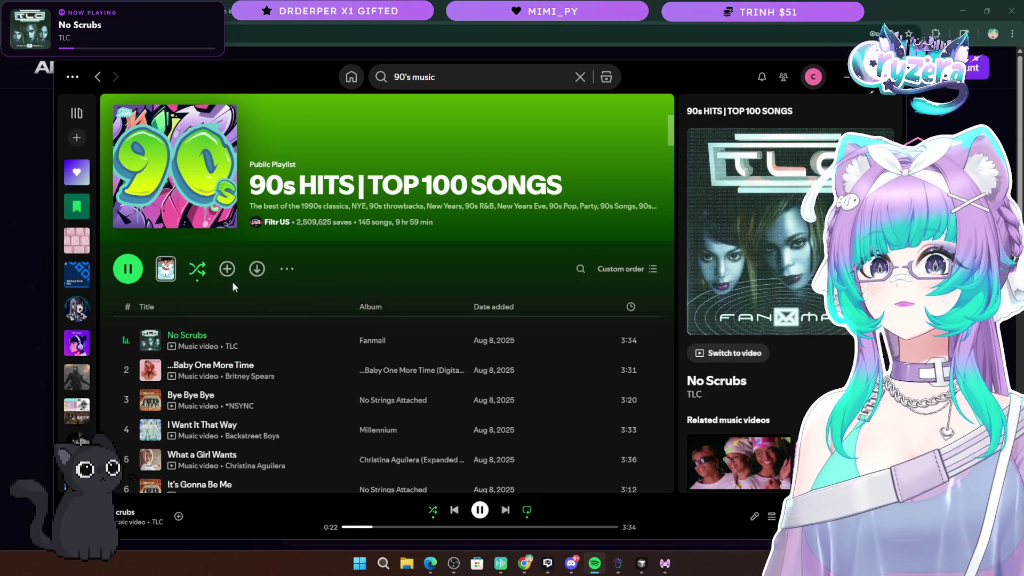
{"action": "left_click", "coordinate": [198, 269]}
{"action": "left_click", "coordinate": [633, 201]}
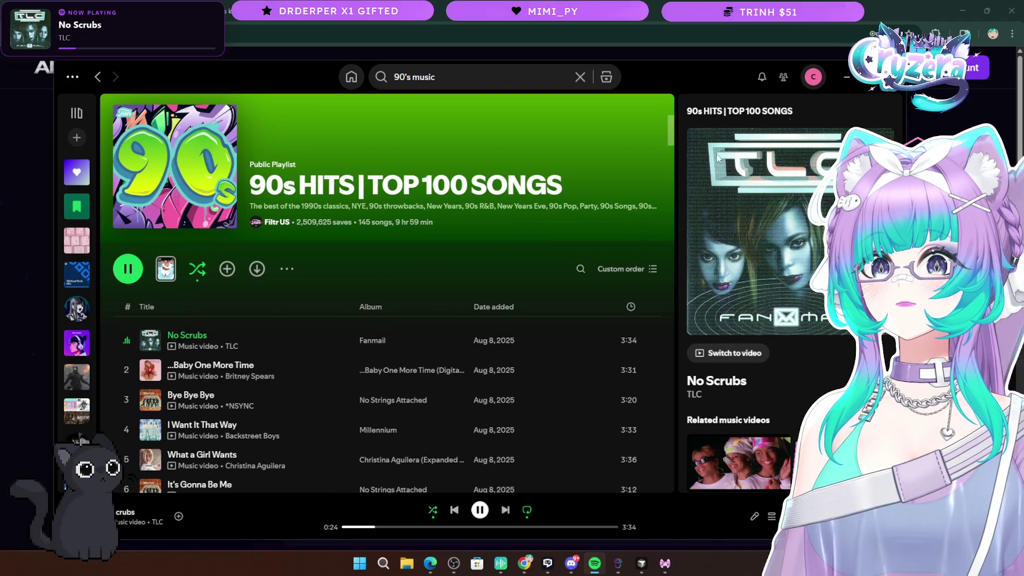
{"action": "left_click", "coordinate": [847, 82]}
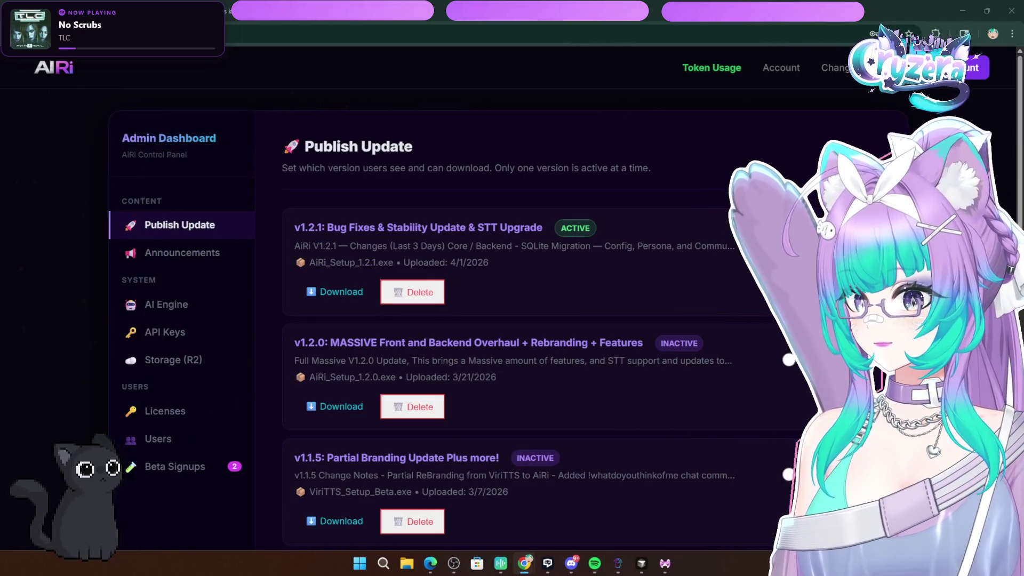
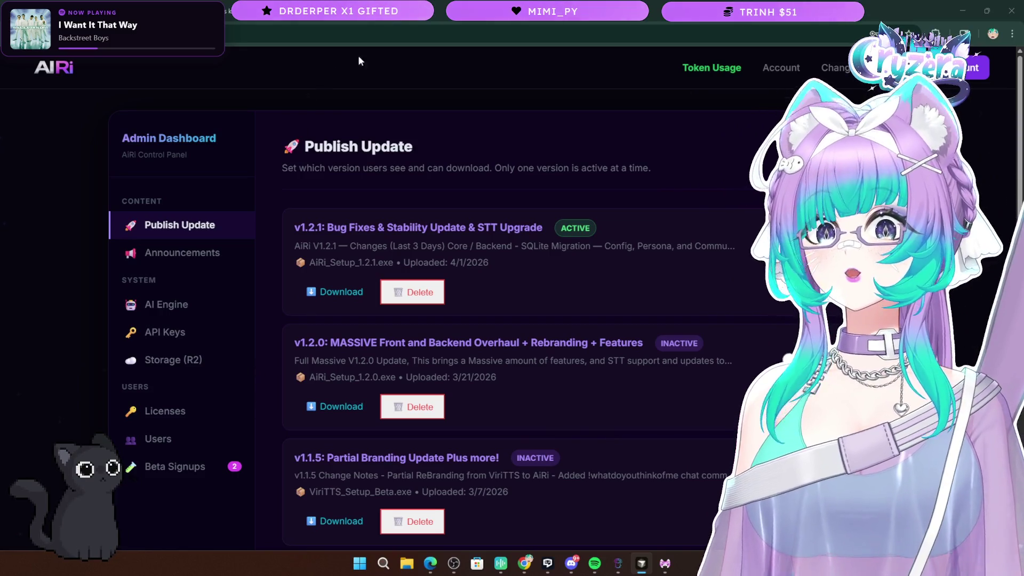
In a new tab, search Google for 'AusArmor fest' to get AusArmourfest 2026 results
{"action": "key", "text": "ctrl+t"}
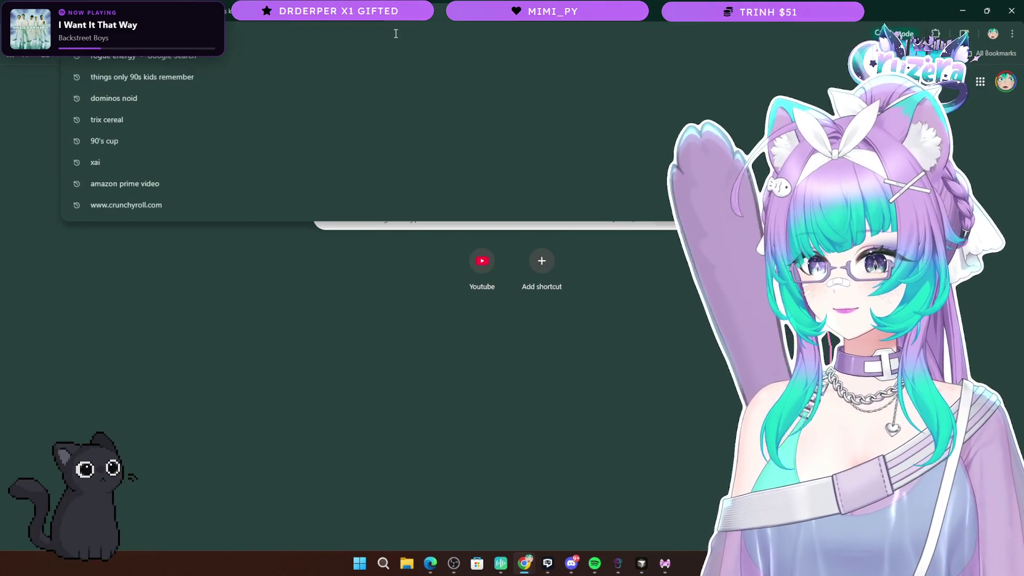
{"action": "type", "text": "Aux"}
{"action": "key", "text": "BackSpace"}
{"action": "type", "text": "s"}
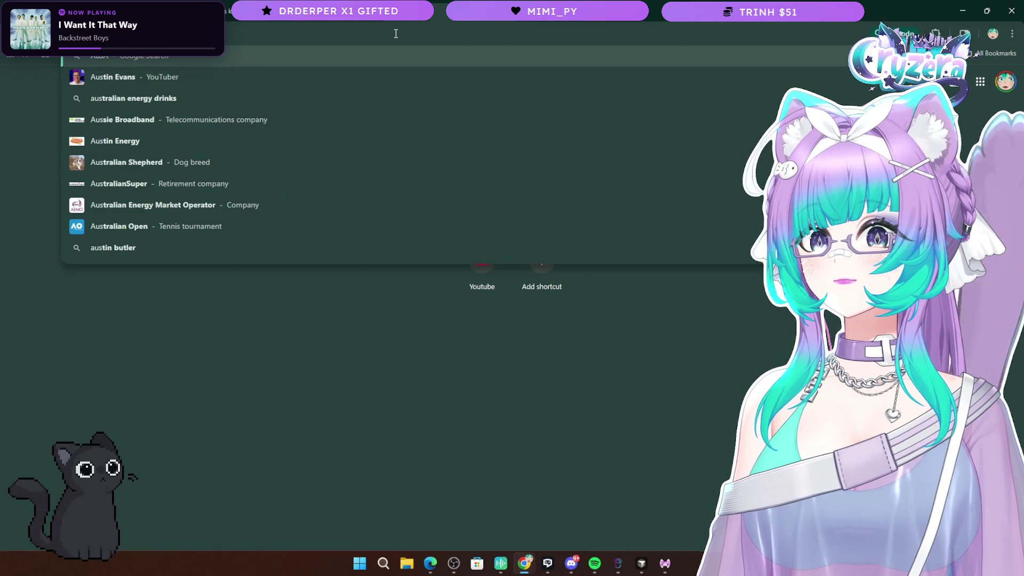
{"action": "type", "text": "ar"}
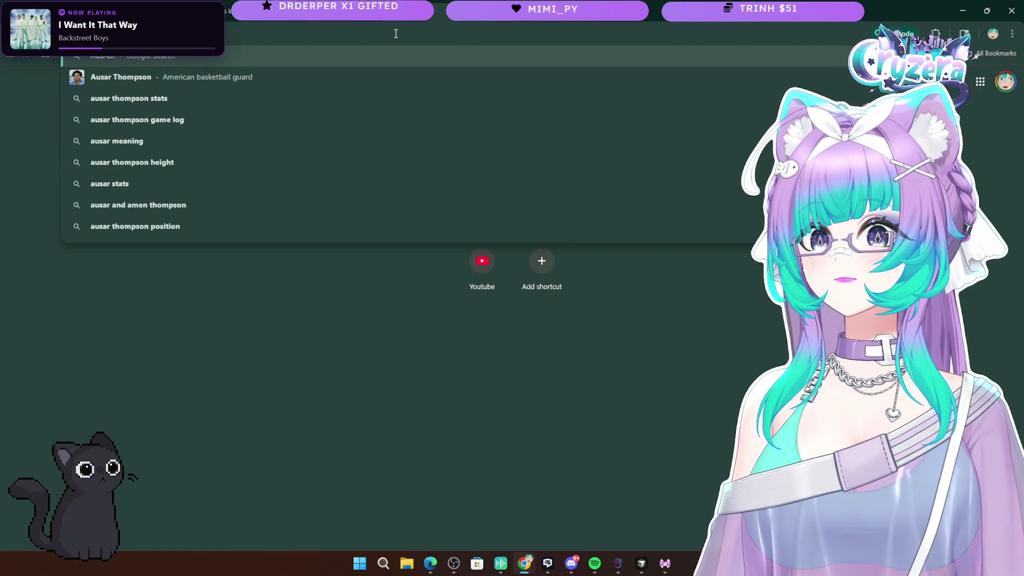
{"action": "type", "text": "mor fest"}
{"action": "key", "text": "Return"}
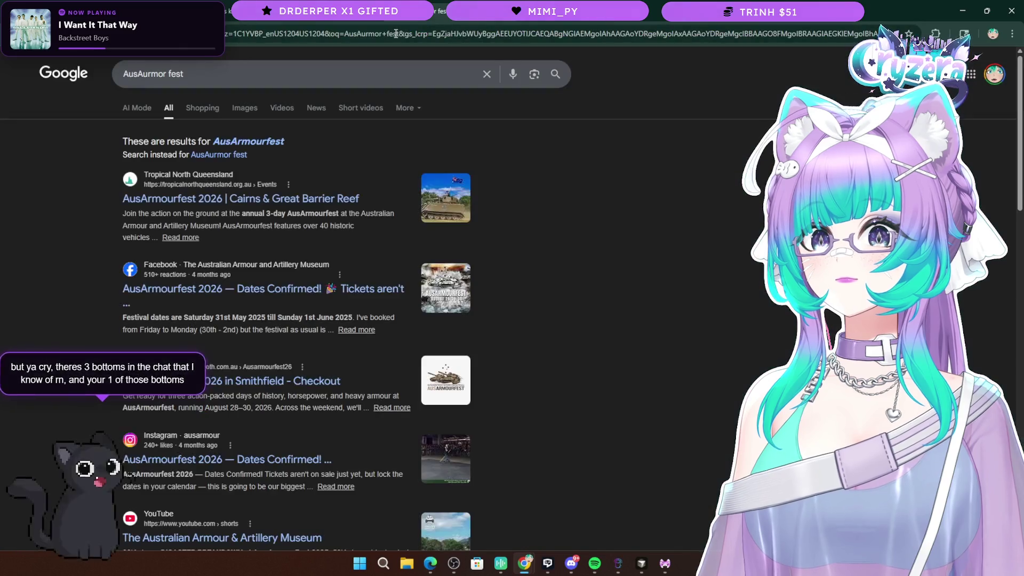
Open the 'AusArmourfest 2026 | Cairns & Great Barrier Reef' result and browse its event details
{"action": "left_click", "coordinate": [246, 199]}
{"action": "scroll", "coordinate": [266, 237], "scroll_direction": "down", "scroll_amount": 4}
{"action": "scroll", "coordinate": [264, 243], "scroll_direction": "down", "scroll_amount": 15}
{"action": "scroll", "coordinate": [260, 243], "scroll_direction": "down", "scroll_amount": 5}
{"action": "scroll", "coordinate": [260, 248], "scroll_direction": "down", "scroll_amount": 12}
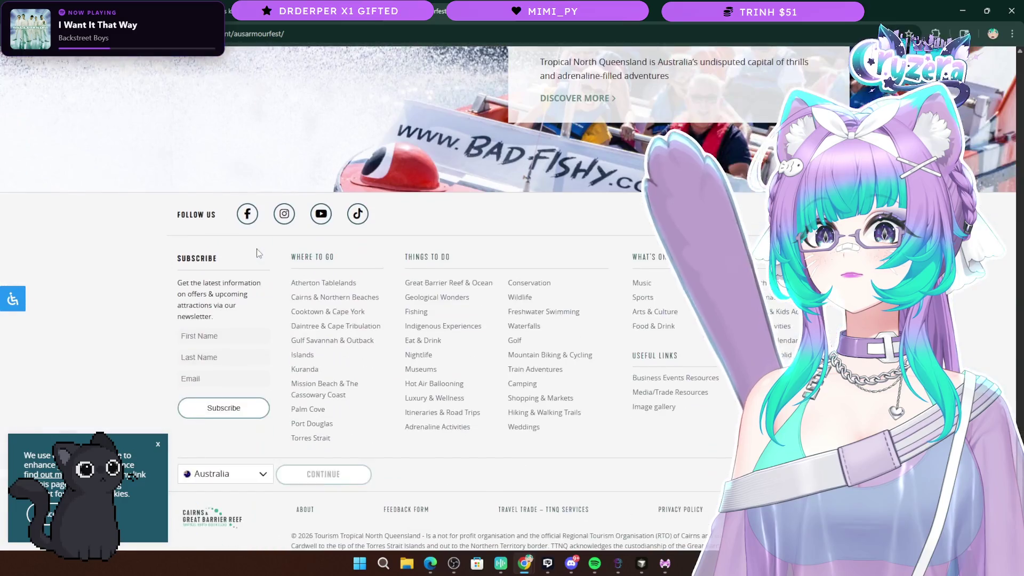
{"action": "scroll", "coordinate": [269, 262], "scroll_direction": "up", "scroll_amount": 10}
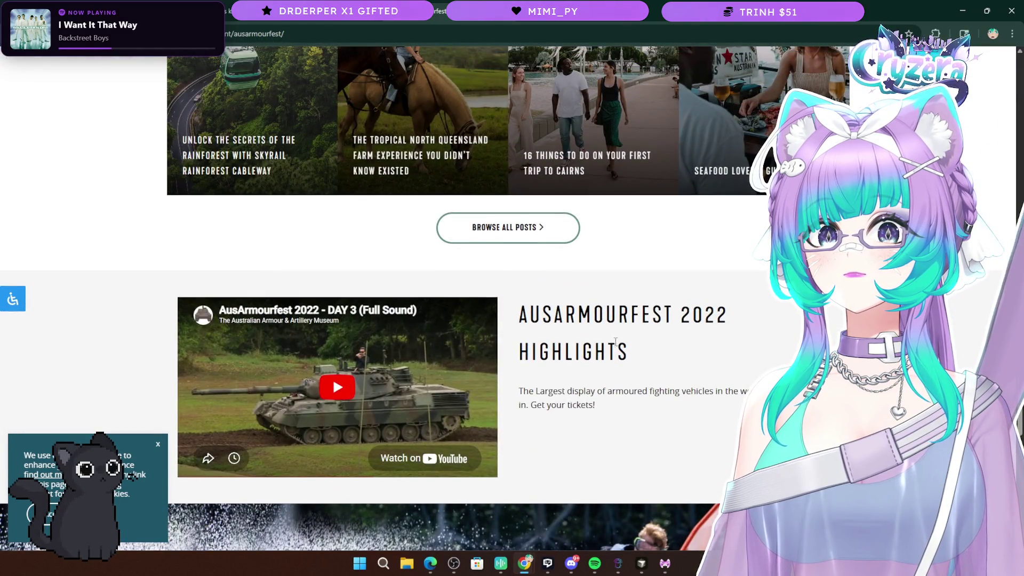
{"action": "scroll", "coordinate": [321, 393], "scroll_direction": "down", "scroll_amount": 10}
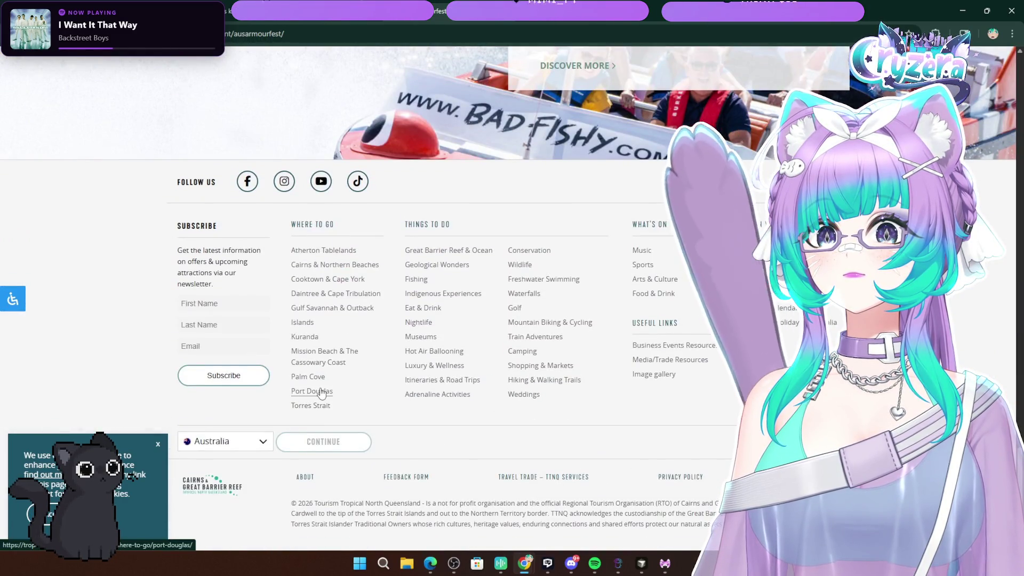
{"action": "scroll", "coordinate": [185, 312], "scroll_direction": "up", "scroll_amount": 15}
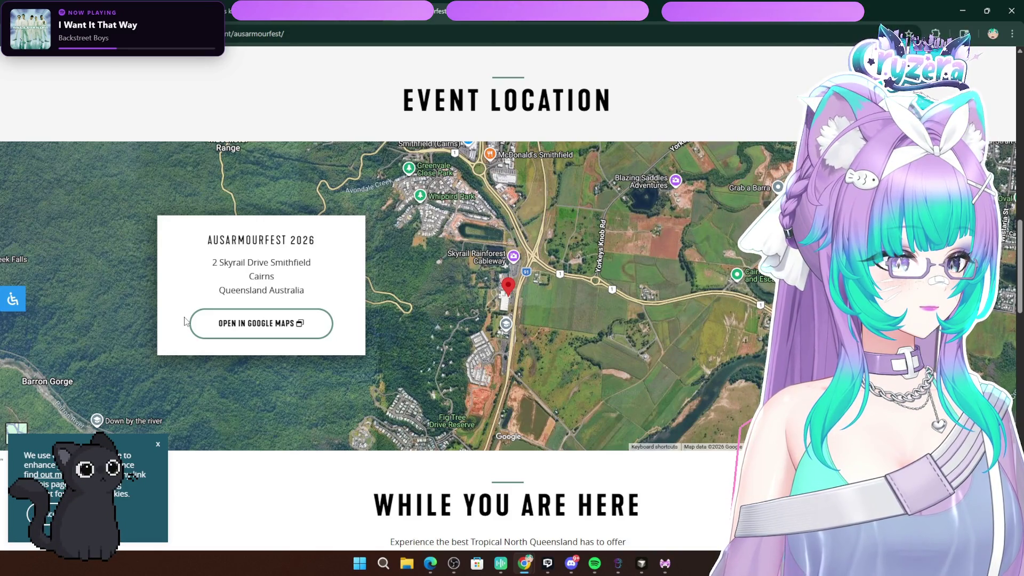
{"action": "scroll", "coordinate": [185, 320], "scroll_direction": "up", "scroll_amount": 10}
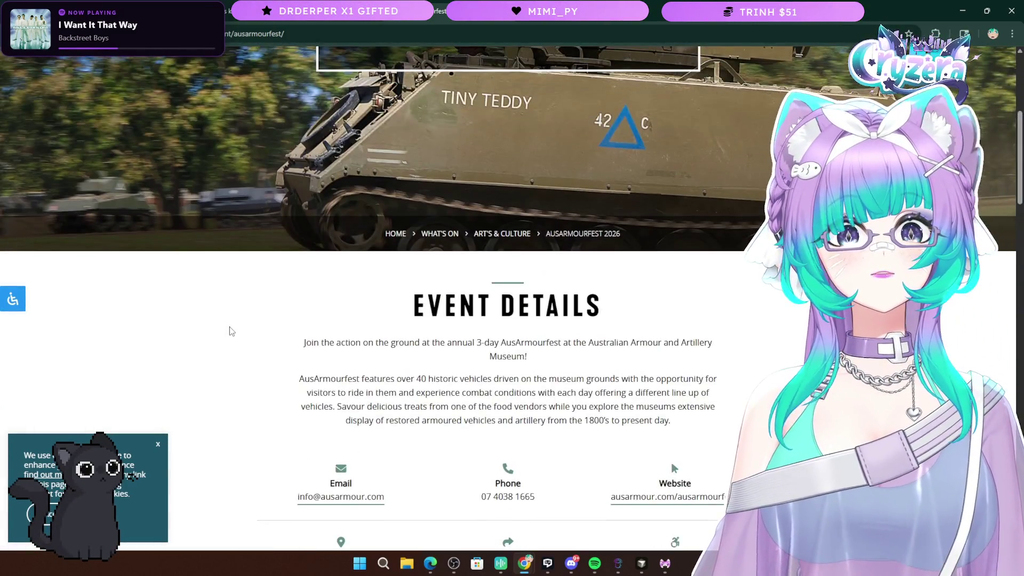
{"action": "scroll", "coordinate": [229, 331], "scroll_direction": "up", "scroll_amount": 4}
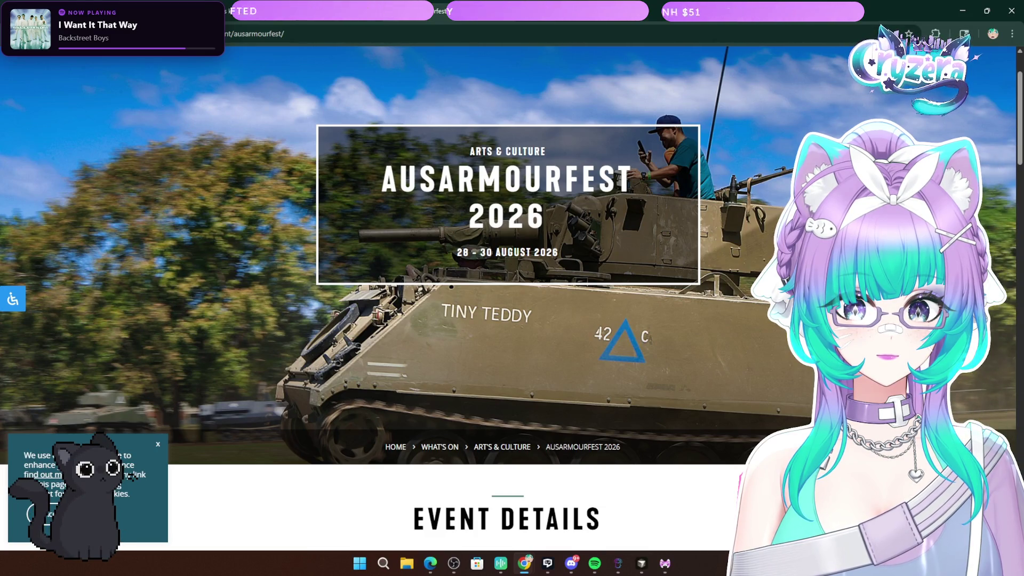
Leave the AusArmourfest 2026 page showing its 28–30 August dates and switch to another app
{"action": "key", "text": "alt+Tab"}
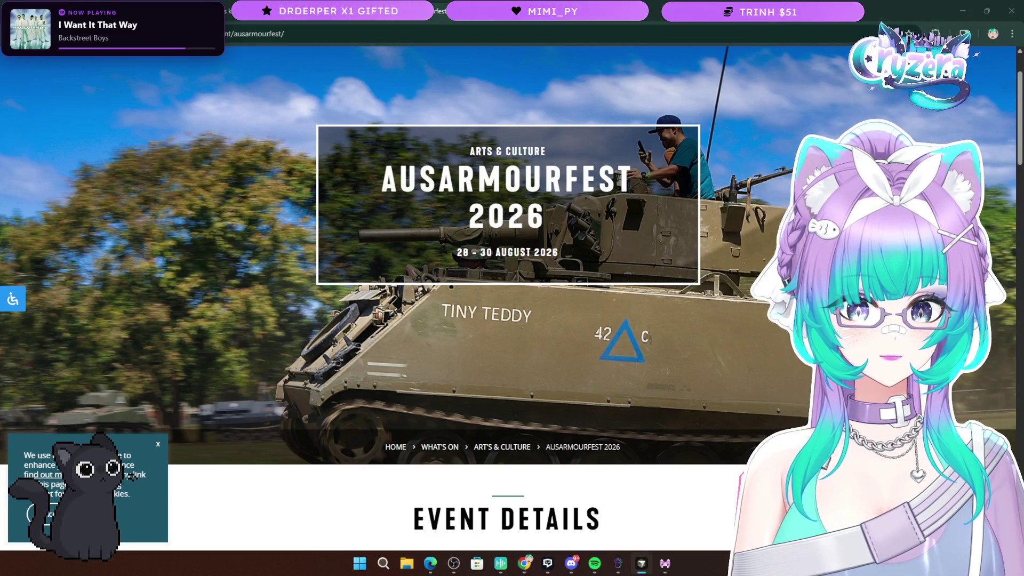